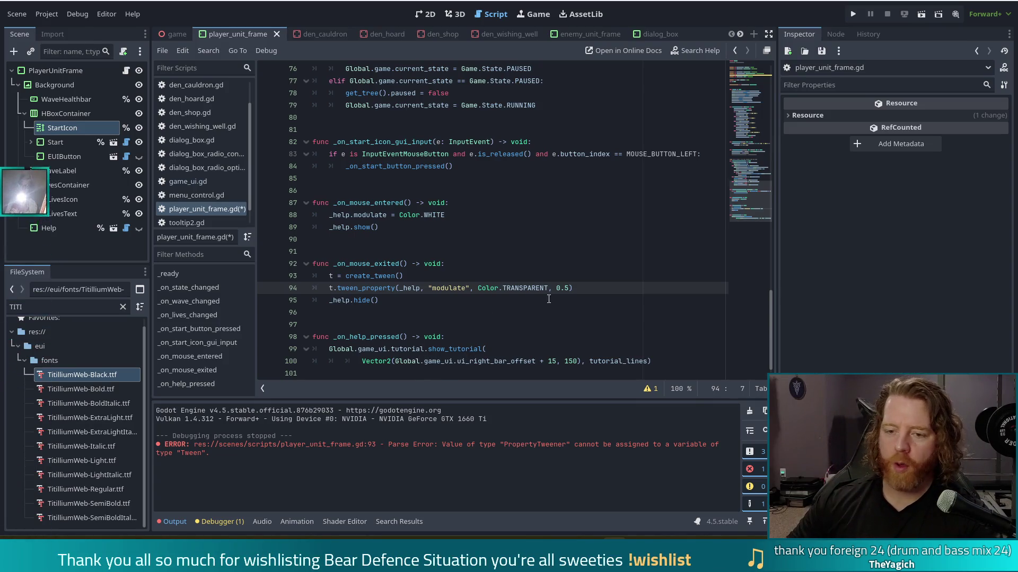
Insert a new first line in _on_mouse_entered reading 'if t'
{"action": "left_click", "coordinate": [574, 289]}
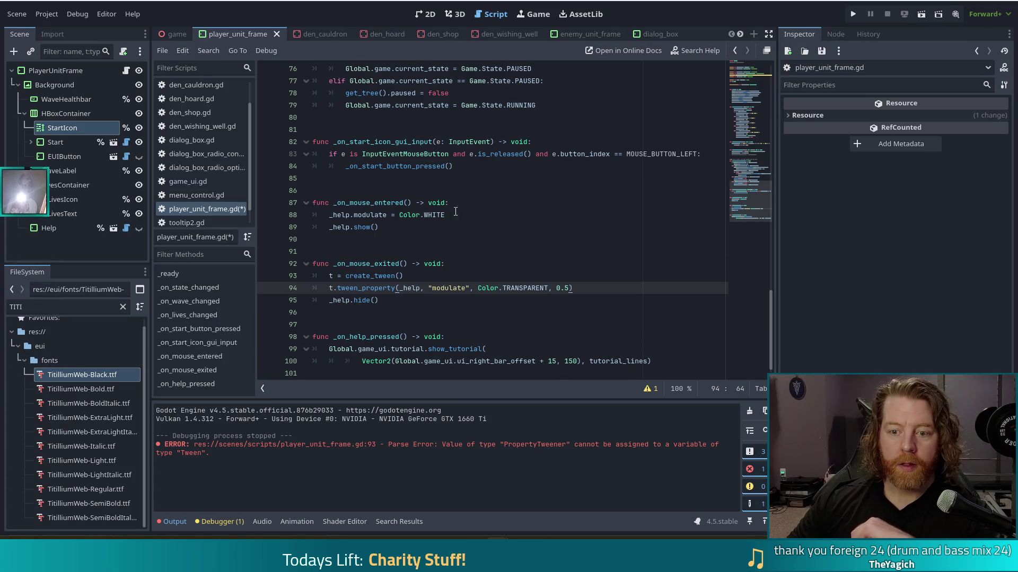
{"action": "left_click", "coordinate": [483, 204]}
{"action": "key", "text": "Return"}
{"action": "type", "text": "if"}
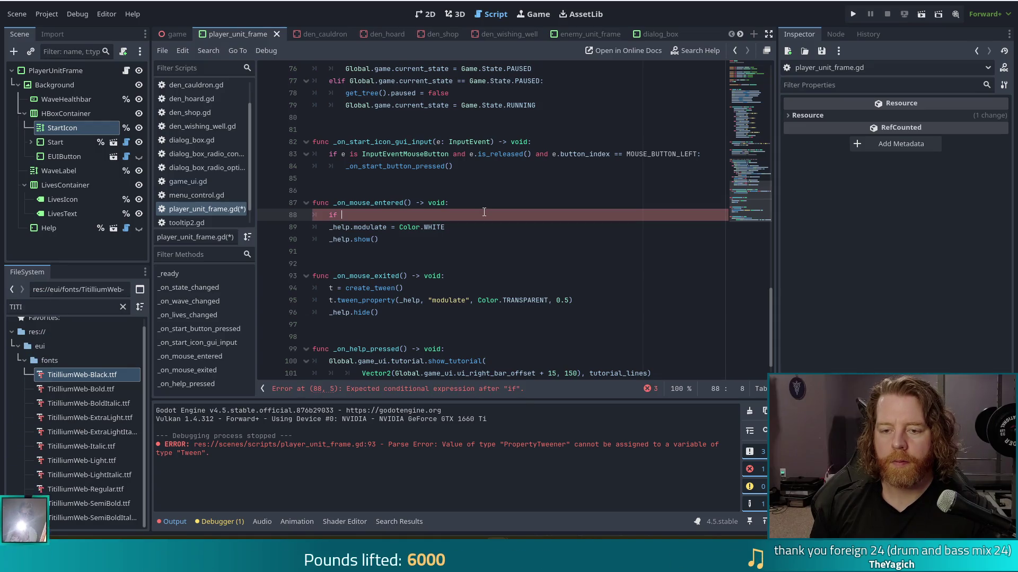
{"action": "type", "text": "t"}
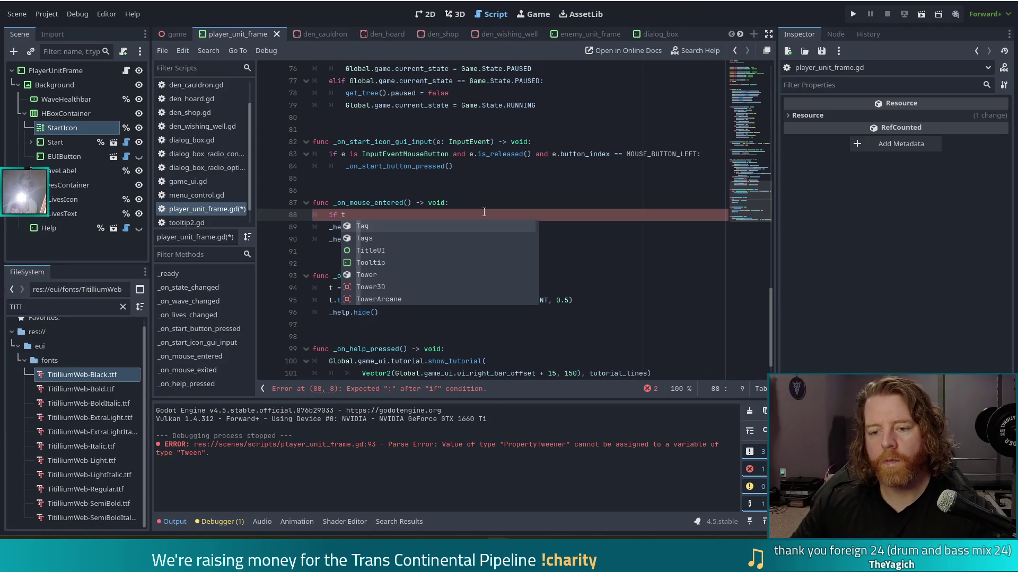
Comment out the _help.hide() and _help.show() calls with #
{"action": "left_click", "coordinate": [321, 305]}
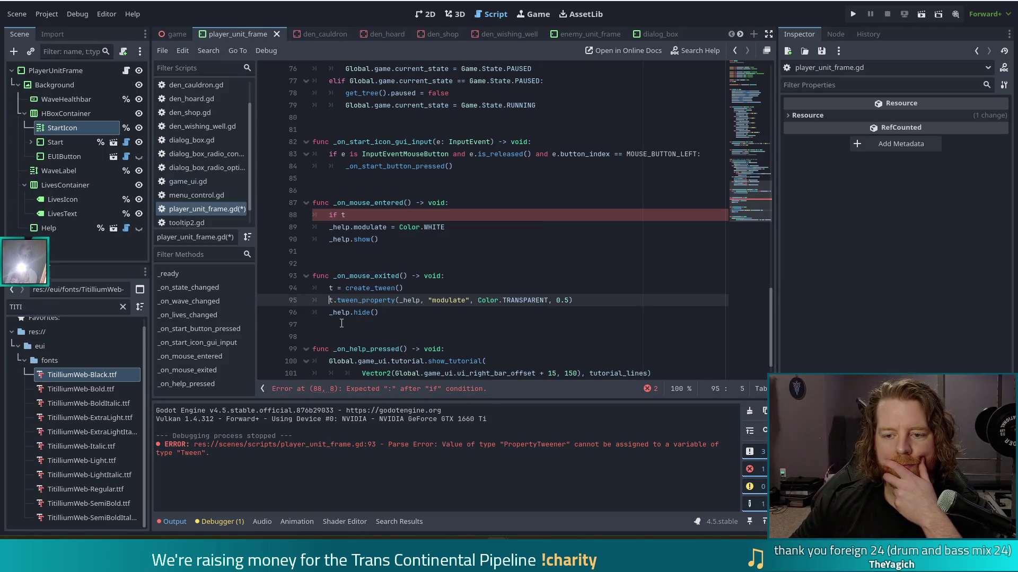
{"action": "key", "text": "Down"}
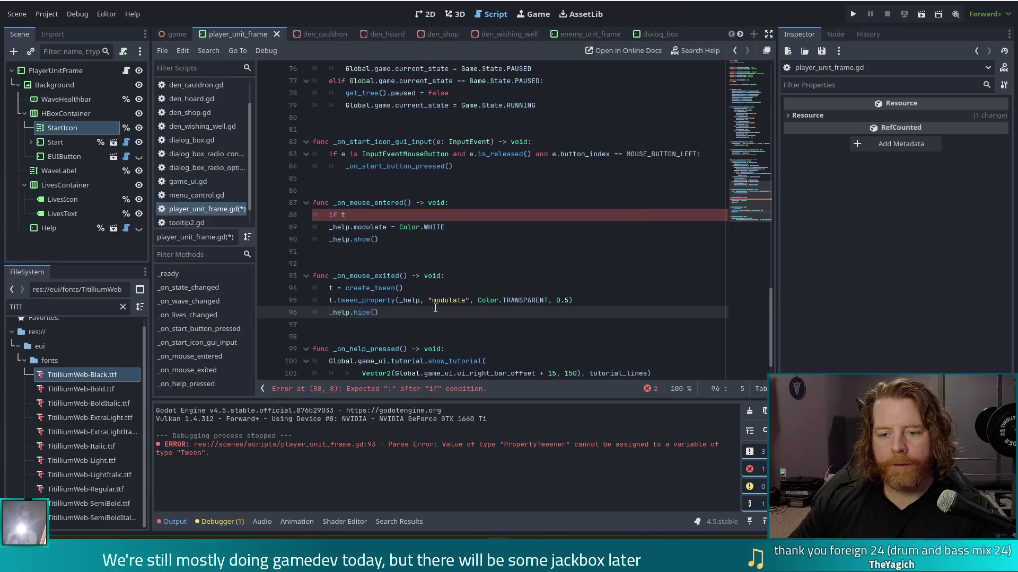
{"action": "left_click", "coordinate": [587, 300]}
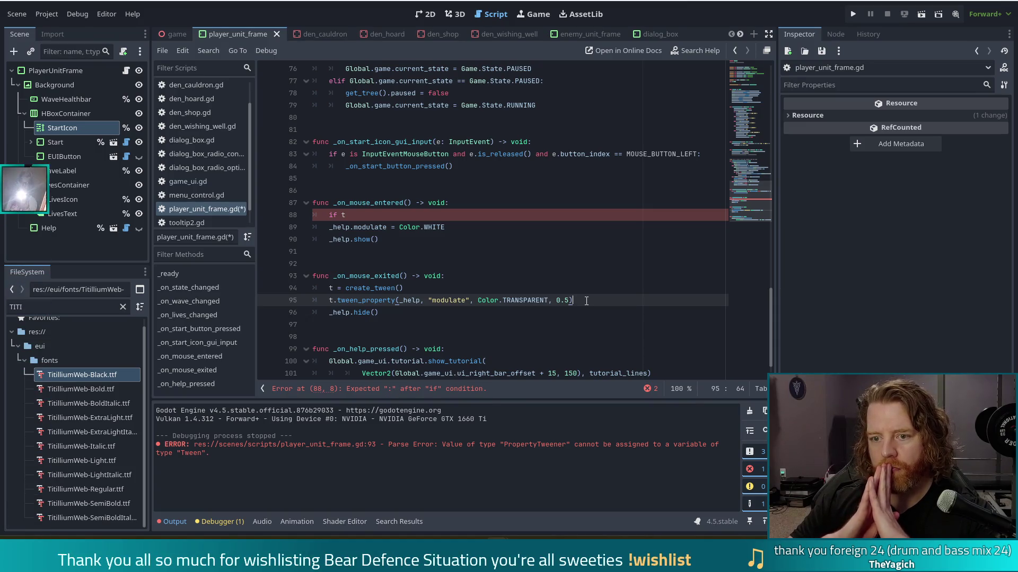
{"action": "left_click", "coordinate": [361, 214]}
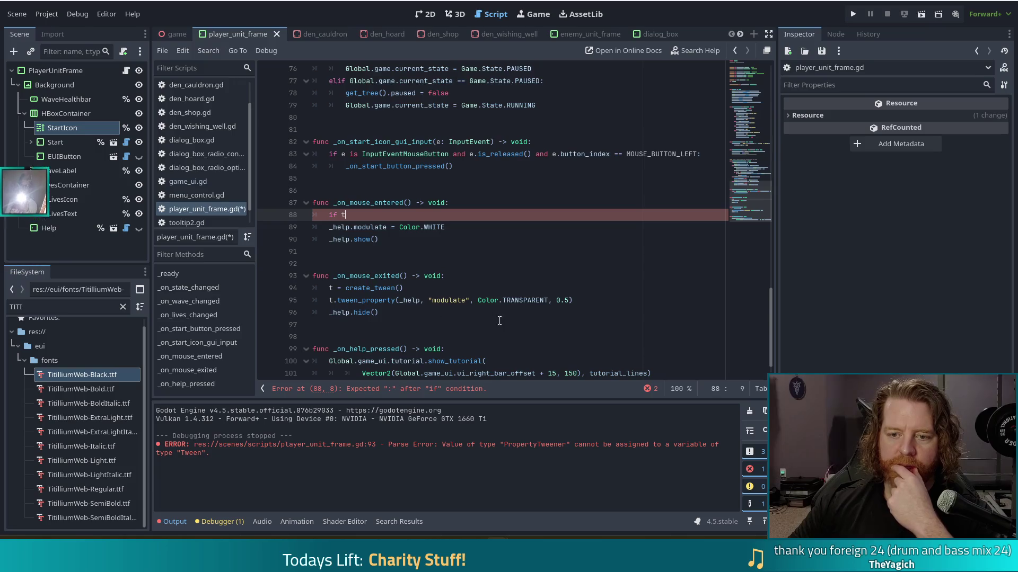
{"action": "left_click", "coordinate": [329, 312]}
{"action": "type", "text": "#"}
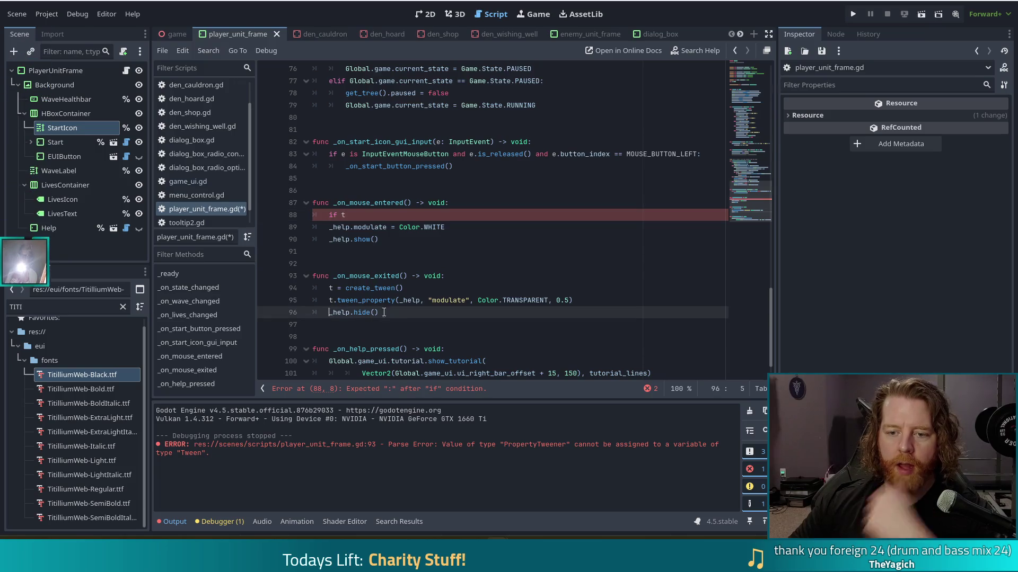
{"action": "left_click", "coordinate": [329, 239]}
{"action": "type", "text": "#"}
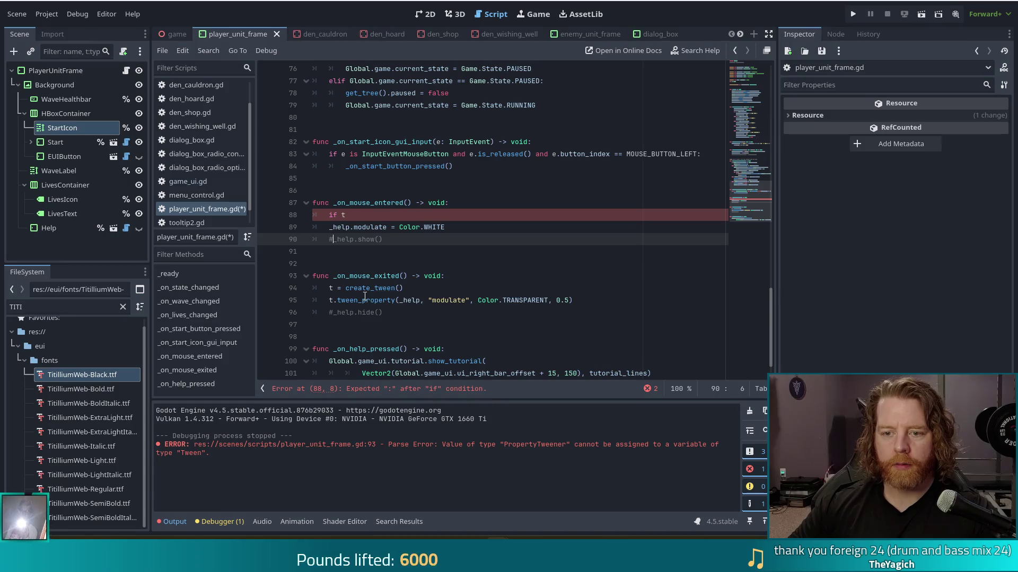
{"action": "left_click", "coordinate": [360, 214]}
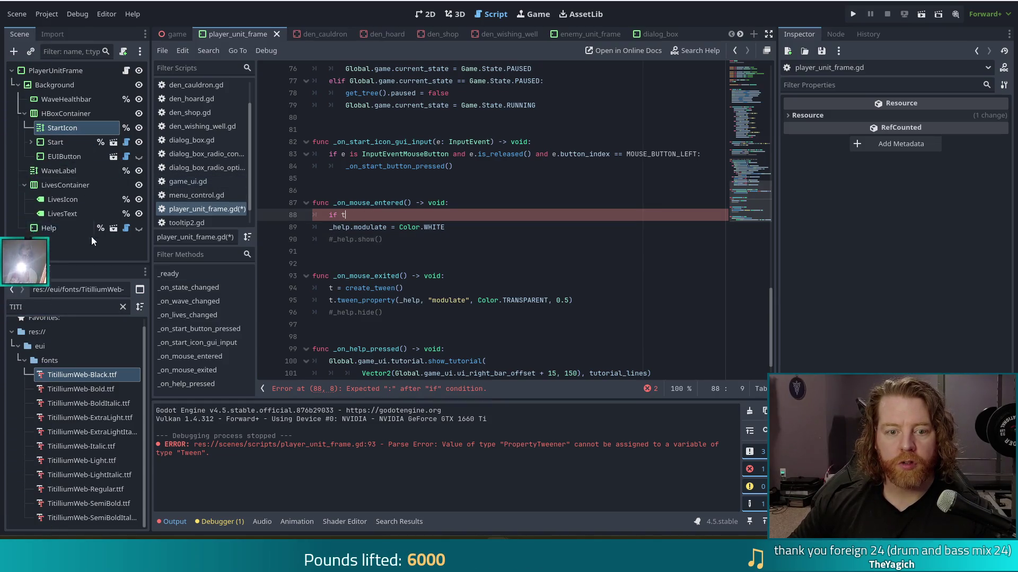
{"action": "left_click", "coordinate": [56, 228]}
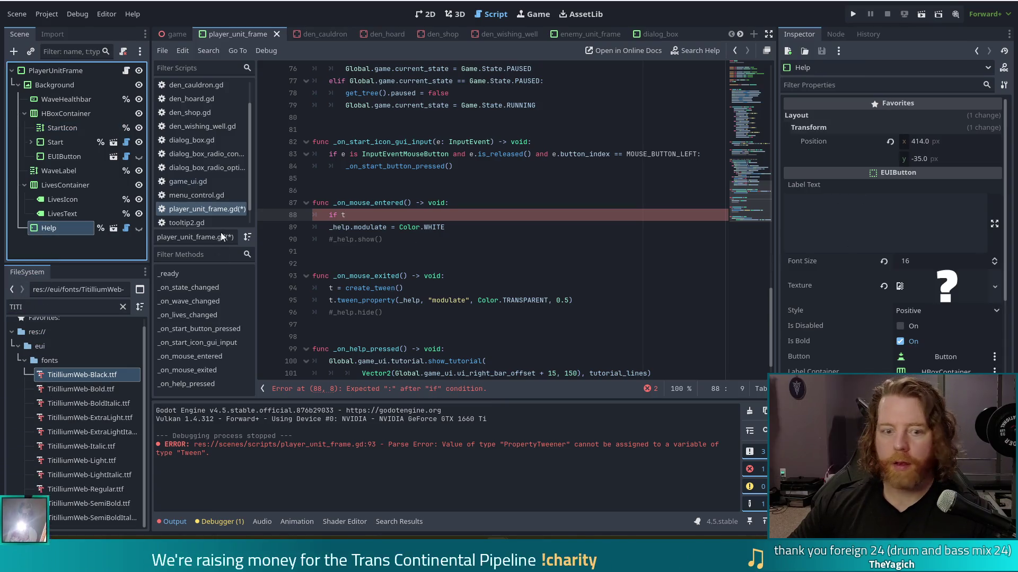
Make the Help node visible in the editor and save the script
{"action": "left_click", "coordinate": [139, 228]}
{"action": "key", "text": "ctrl+s"}
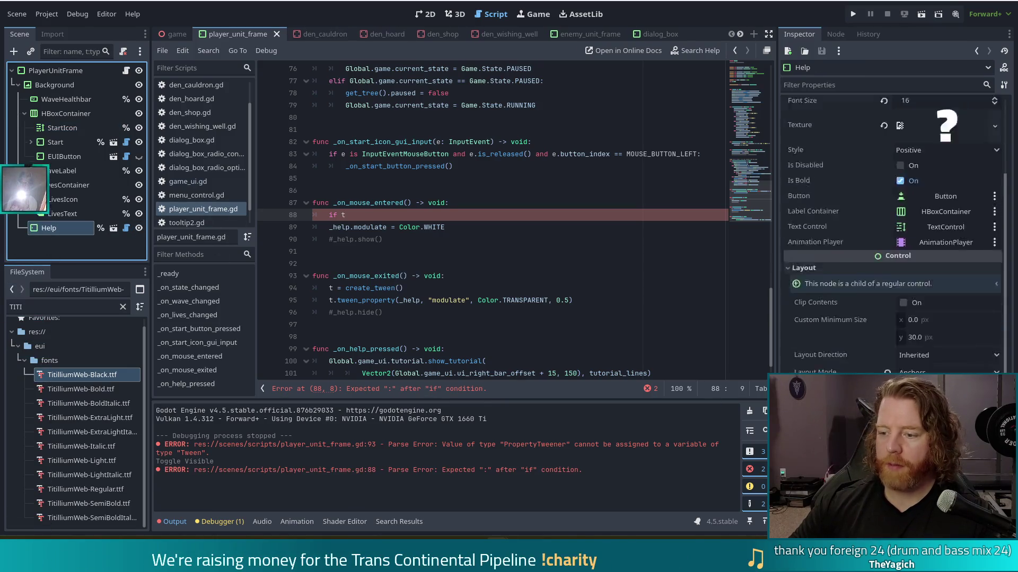
{"action": "scroll", "coordinate": [891, 265], "scroll_direction": "down", "scroll_amount": 5}
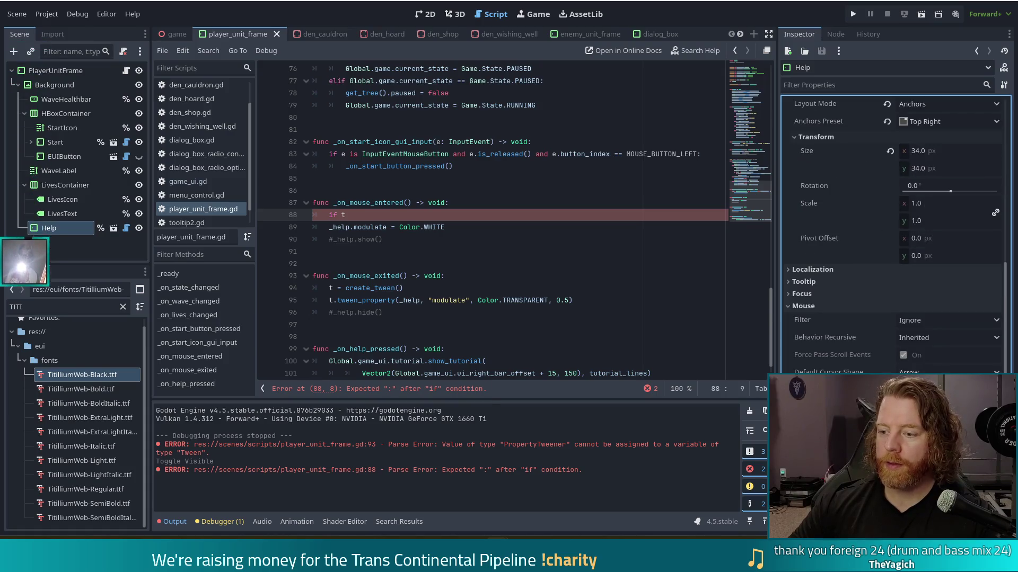
Set the Help node's Modulate alpha to 0 so it is fully transparent
{"action": "left_click", "coordinate": [948, 370]}
{"action": "left_click_drag", "start_coordinate": [891, 294], "coordinate": [784, 294]}
{"action": "left_click", "coordinate": [830, 293]}
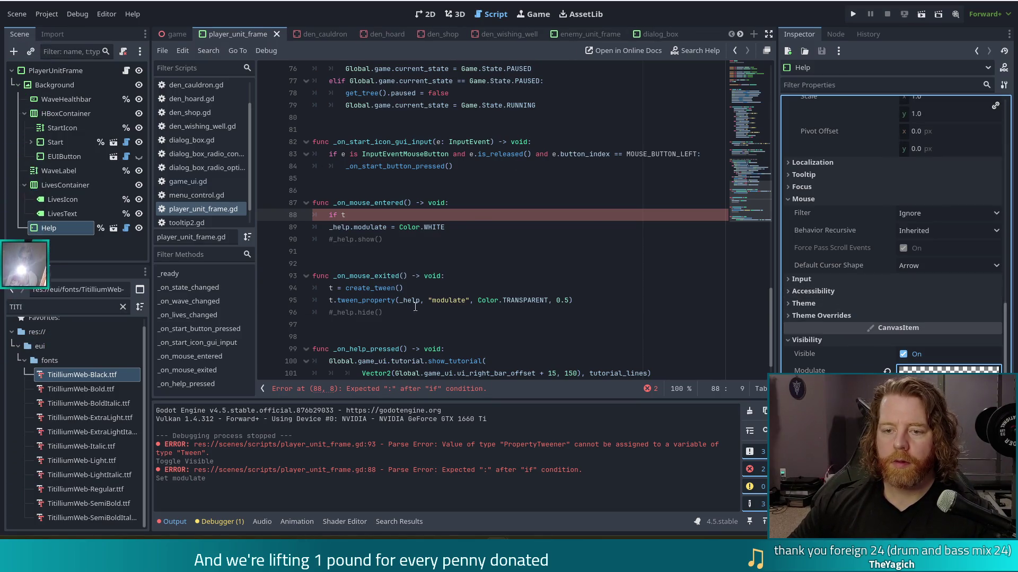
{"action": "left_click_drag", "start_coordinate": [354, 227], "coordinate": [367, 227]}
{"action": "key", "text": "End"}
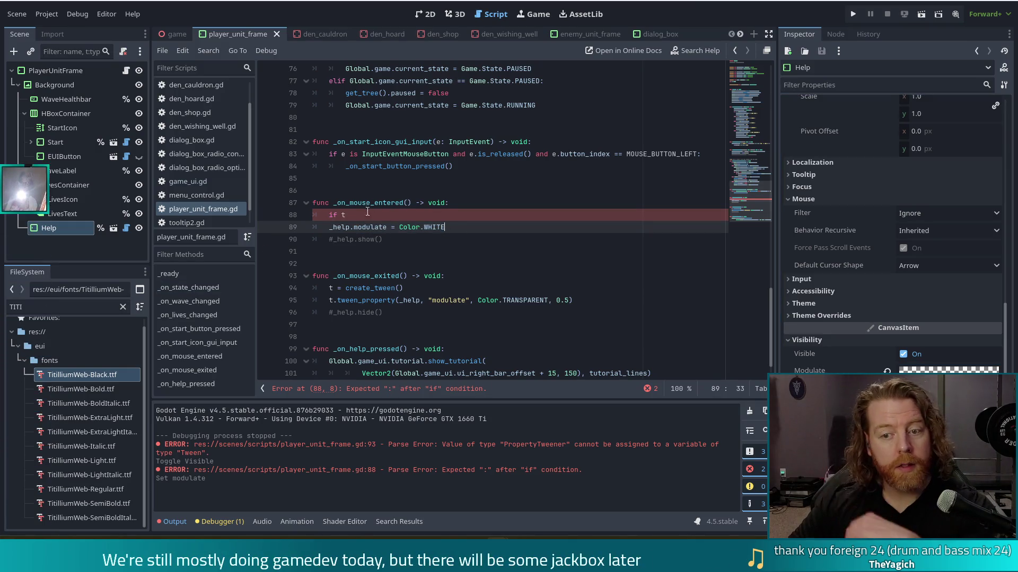
{"action": "left_click", "coordinate": [399, 214]}
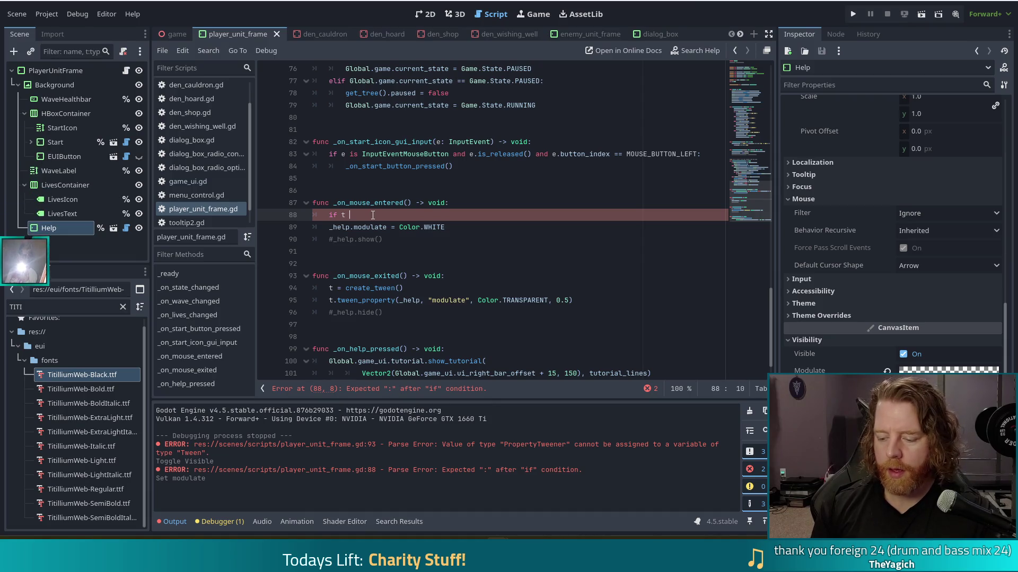
Complete the check as 'if t != null:' with t.kill() and t = null beneath it
{"action": "type", "text": "!= null:"}
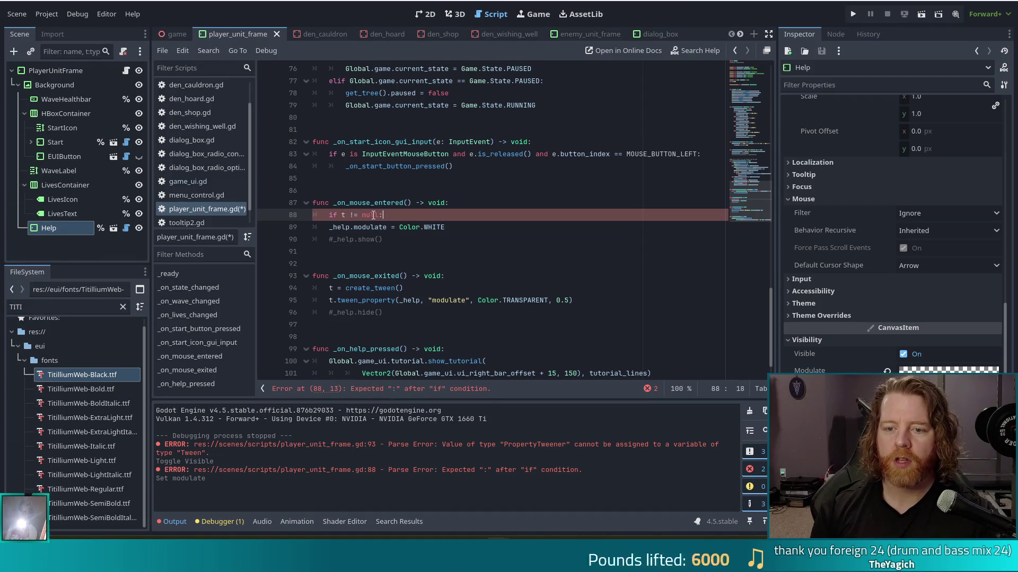
{"action": "key", "text": "Return"}
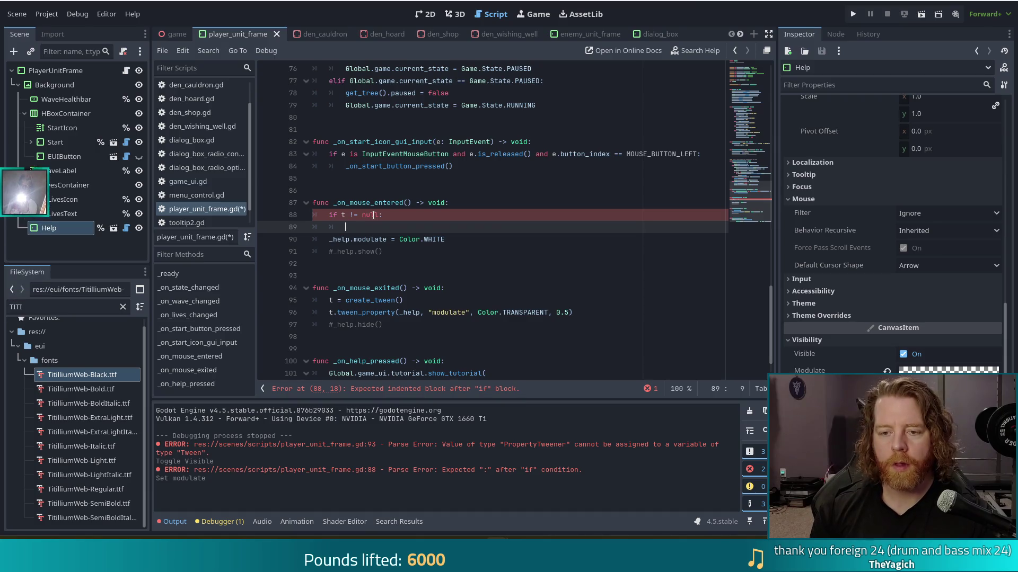
{"action": "type", "text": "t.ki"}
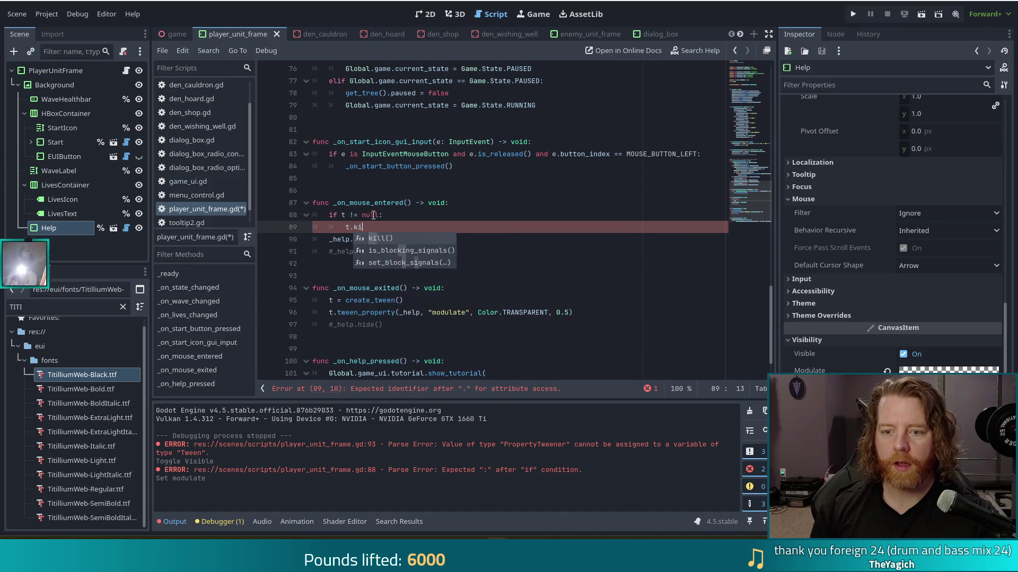
{"action": "key", "text": "Return"}
{"action": "key", "text": "Return"}
{"action": "type", "text": "t = nu"}
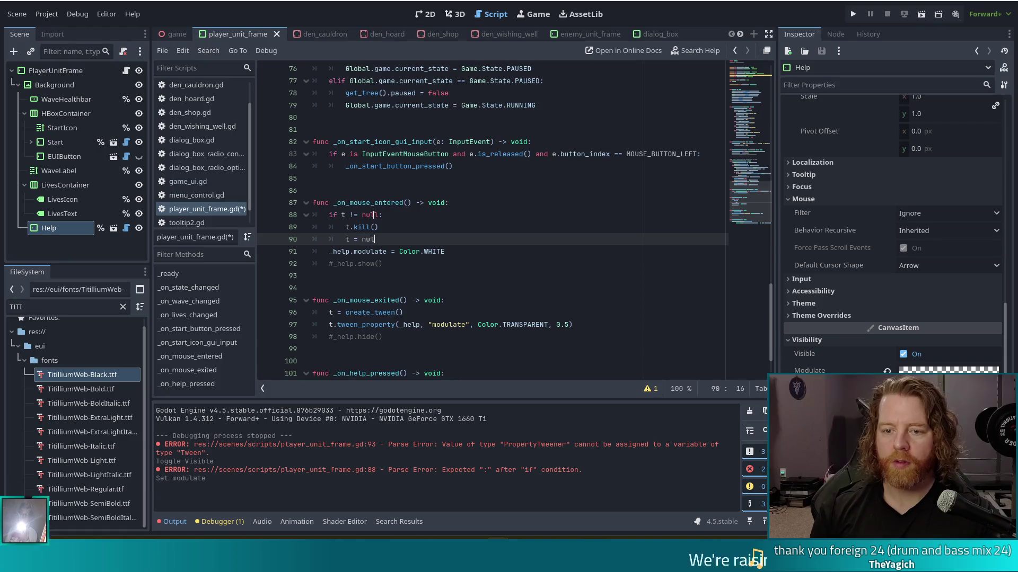
{"action": "type", "text": "l"}
{"action": "key", "text": "ctrl+s"}
Read the kill() documentation, return to player_unit_frame.gd, and run the game with F5
{"action": "left_click", "coordinate": [369, 312]}
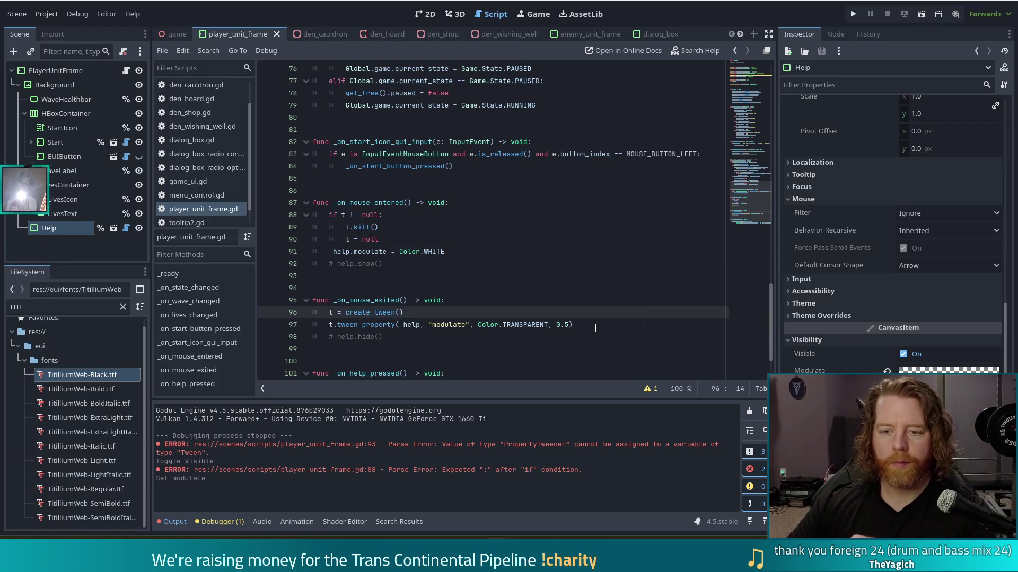
{"action": "left_click", "coordinate": [395, 240]}
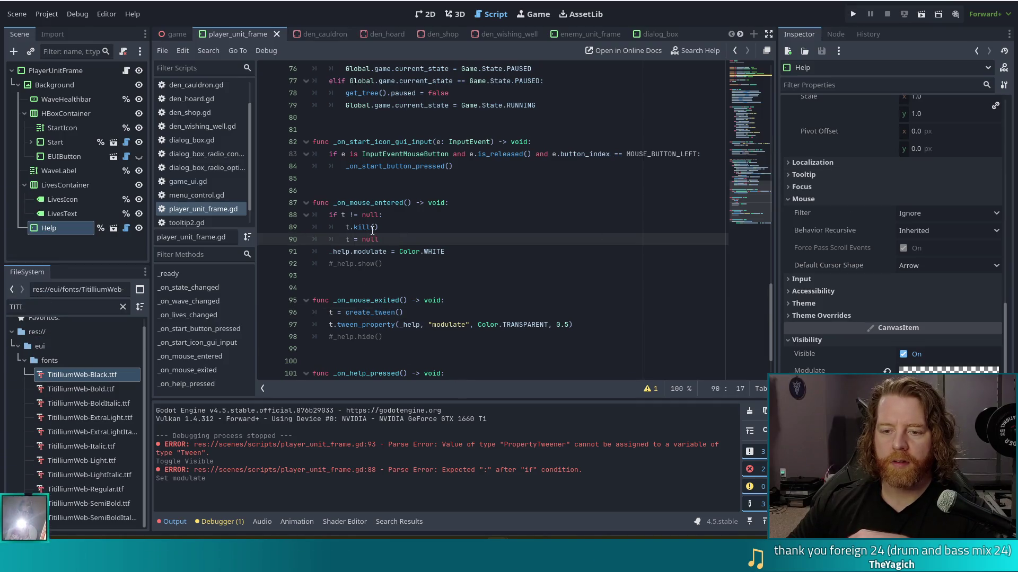
{"action": "left_click", "coordinate": [344, 215]}
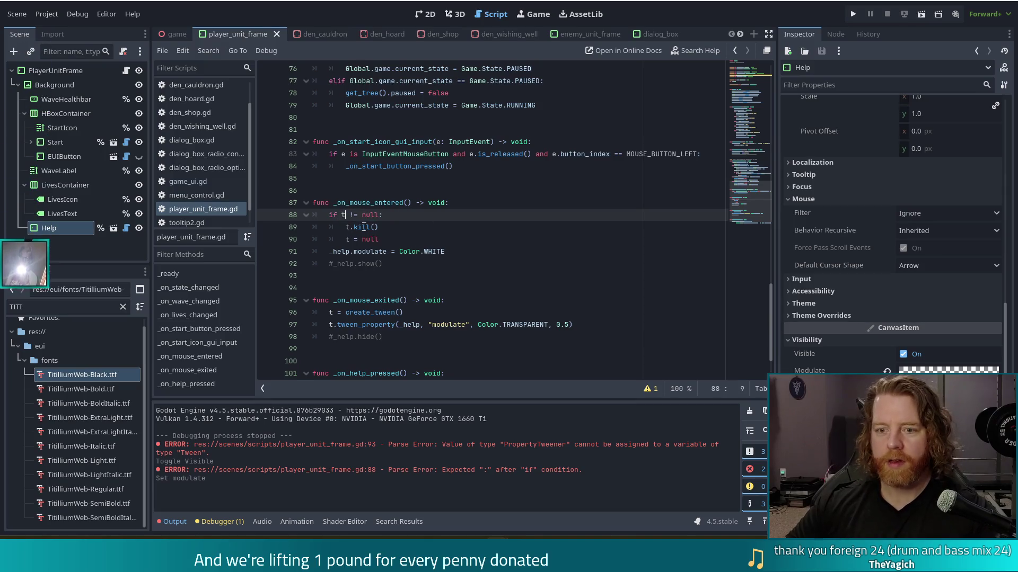
{"action": "left_click", "coordinate": [361, 226], "text": "ctrl"}
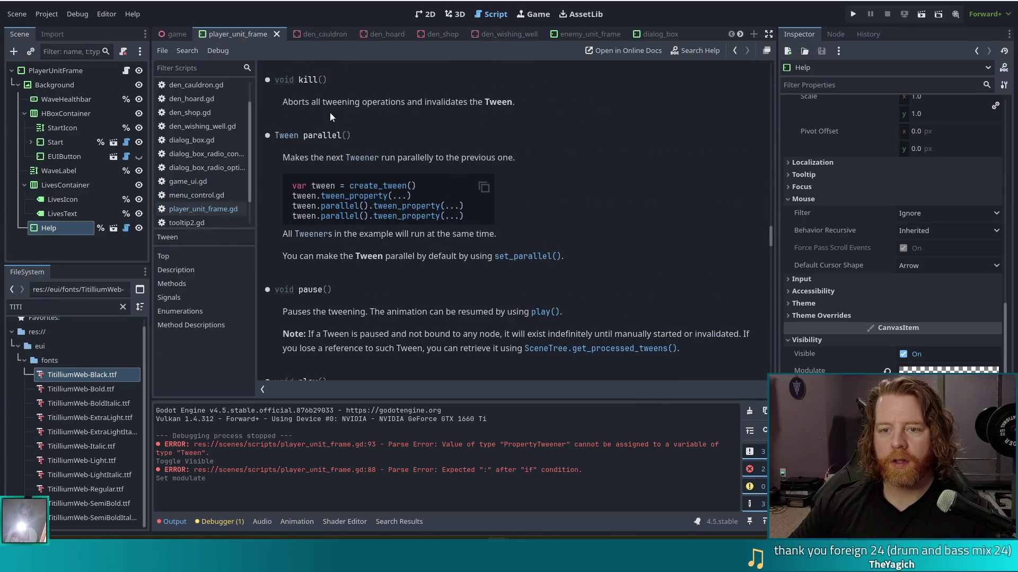
{"action": "mouse_move", "coordinate": [298, 101]}
{"action": "left_mouse_down"}
{"action": "mouse_move", "coordinate": [512, 104]}
{"action": "mouse_move", "coordinate": [516, 112]}
{"action": "left_mouse_up"}
{"action": "key", "text": "alt+Left"}
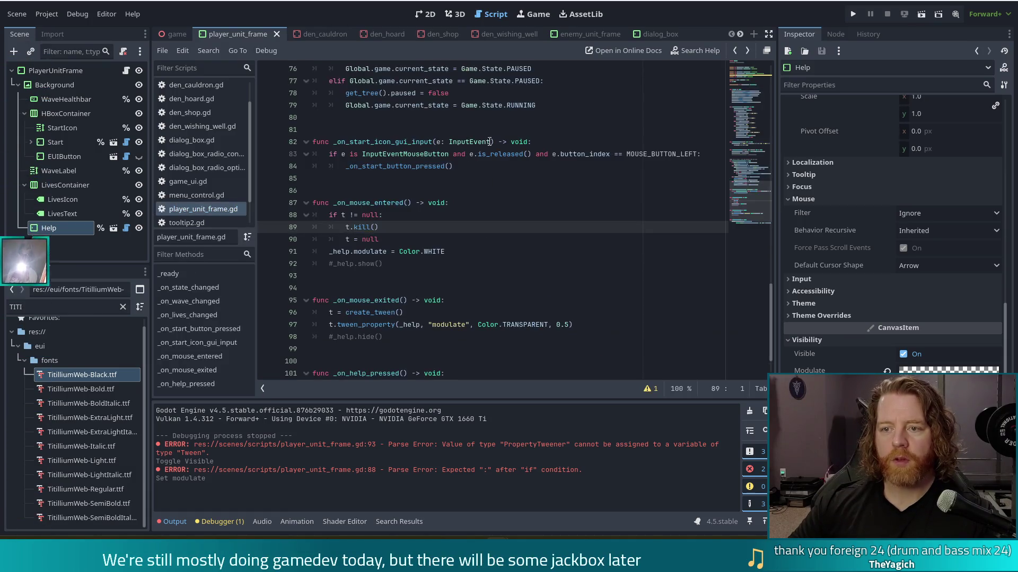
{"action": "key", "text": "F5"}
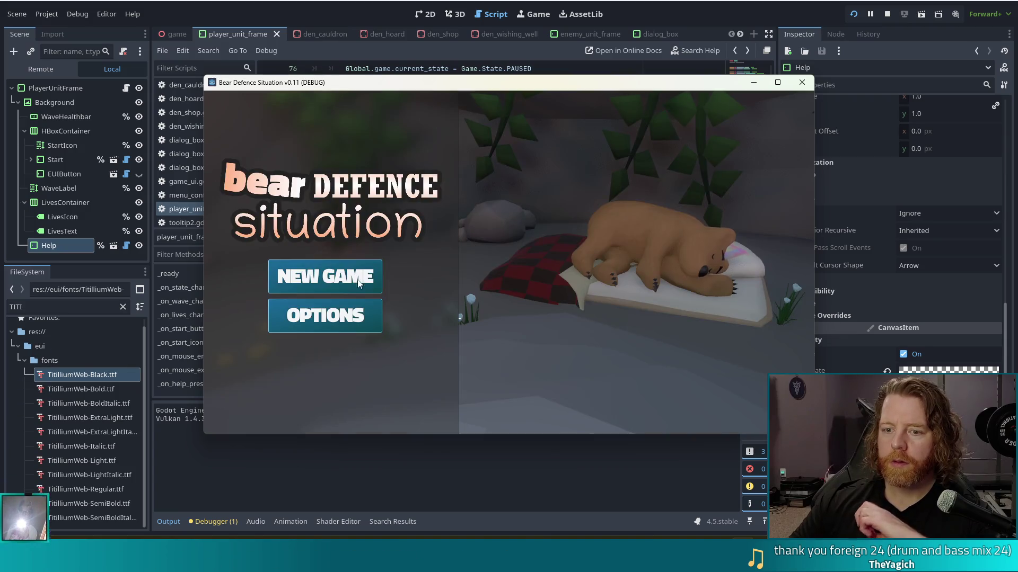
{"action": "left_click", "coordinate": [341, 278]}
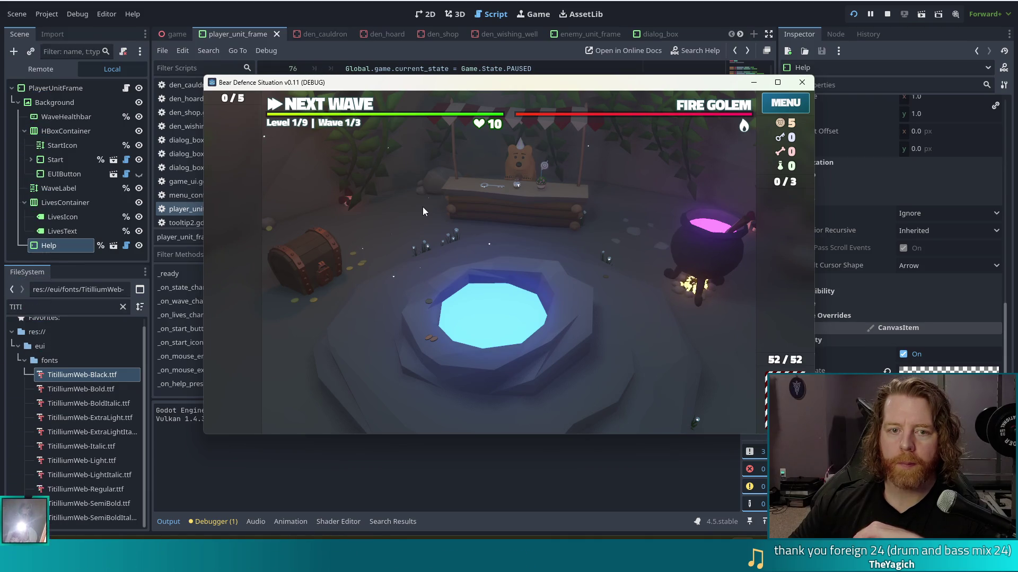
{"action": "mouse_move", "coordinate": [412, 105]}
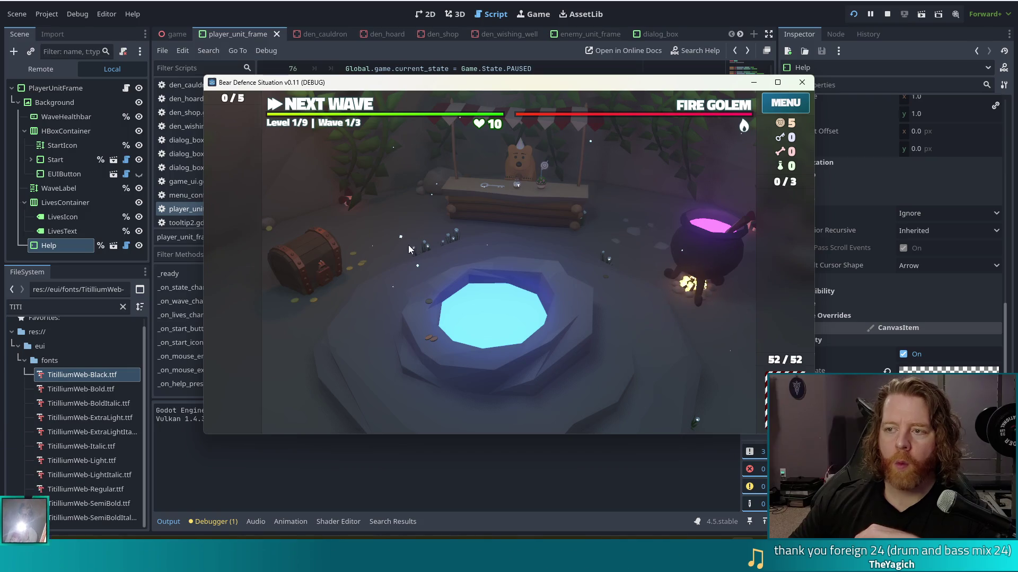
{"action": "left_click", "coordinate": [886, 15]}
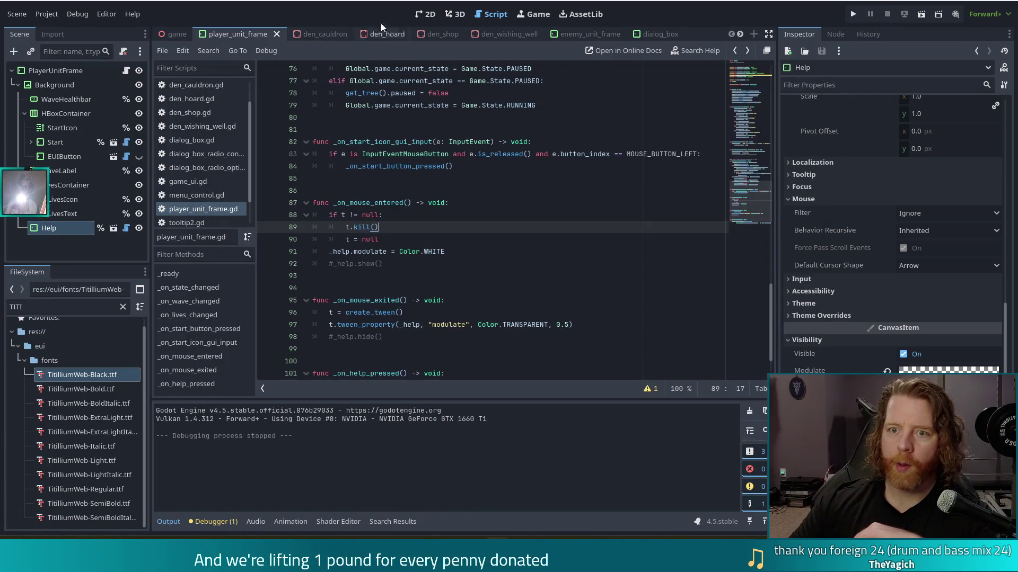
{"action": "left_click", "coordinate": [422, 18]}
Save the scene, test-run the game with New Game, stop it, and reopen player_unit_frame.gd
{"action": "left_click", "coordinate": [612, 145]}
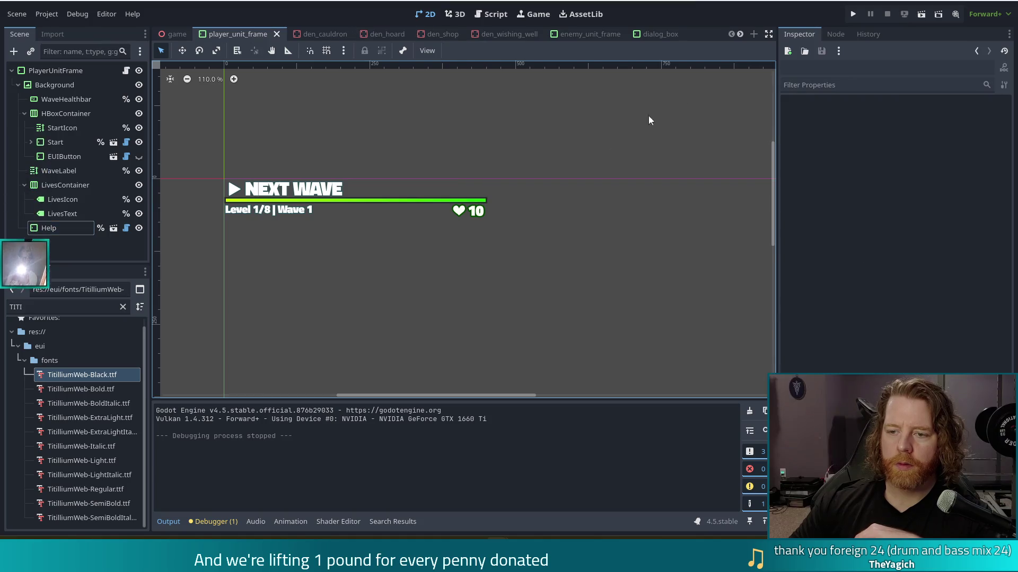
{"action": "key", "text": "ctrl+s"}
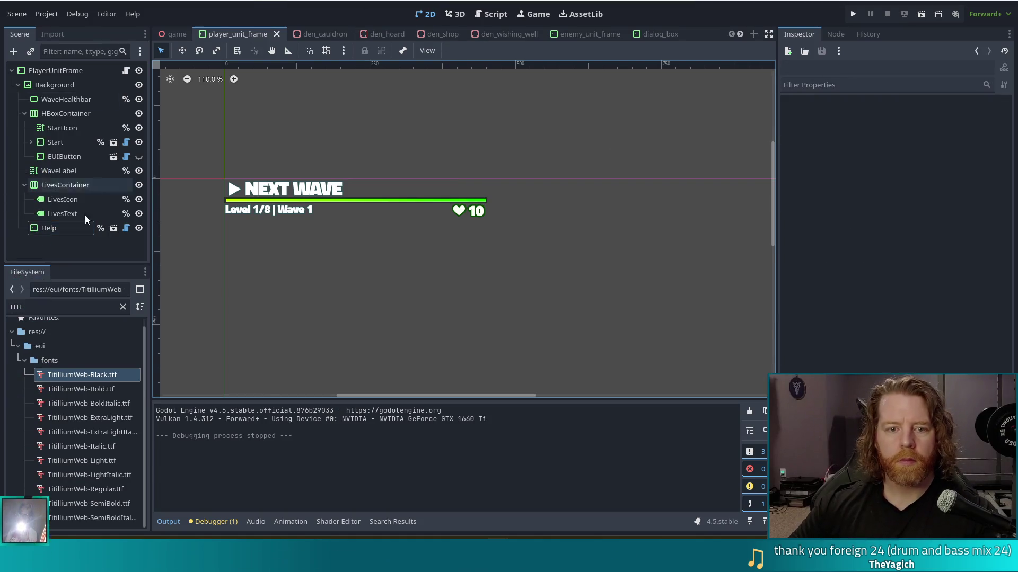
{"action": "left_click", "coordinate": [857, 15]}
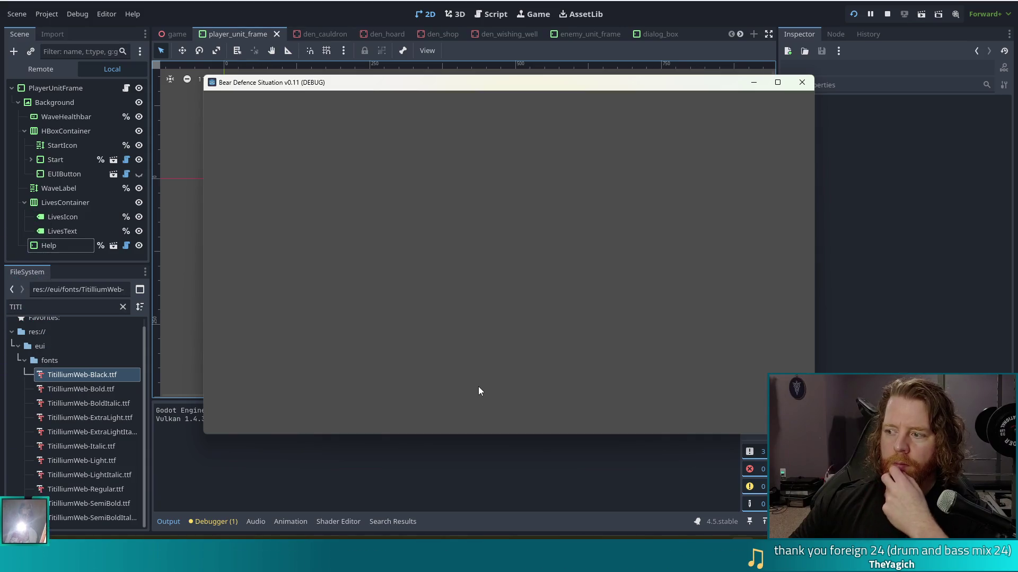
{"action": "left_click", "coordinate": [319, 285]}
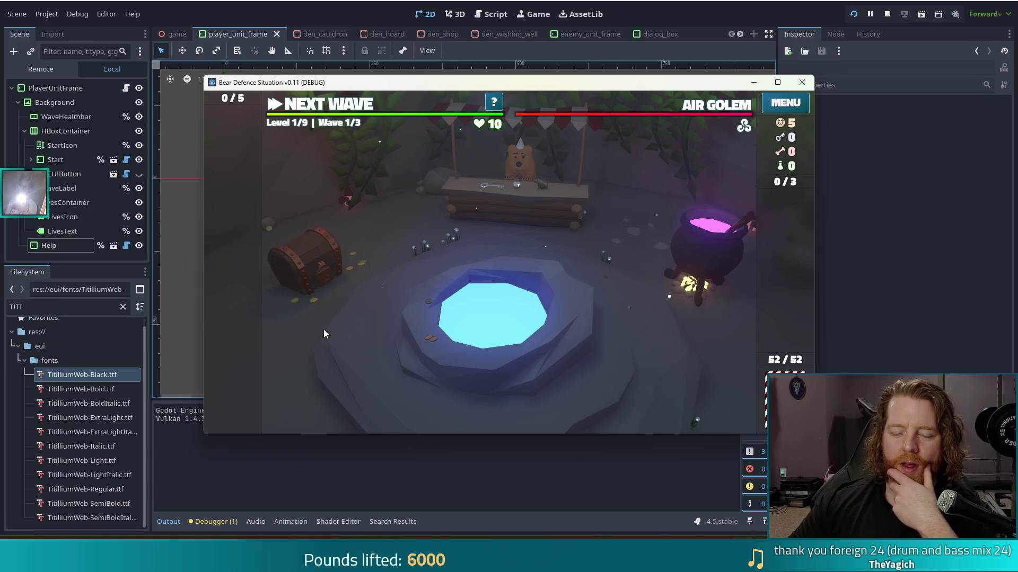
{"action": "left_click", "coordinate": [801, 82]}
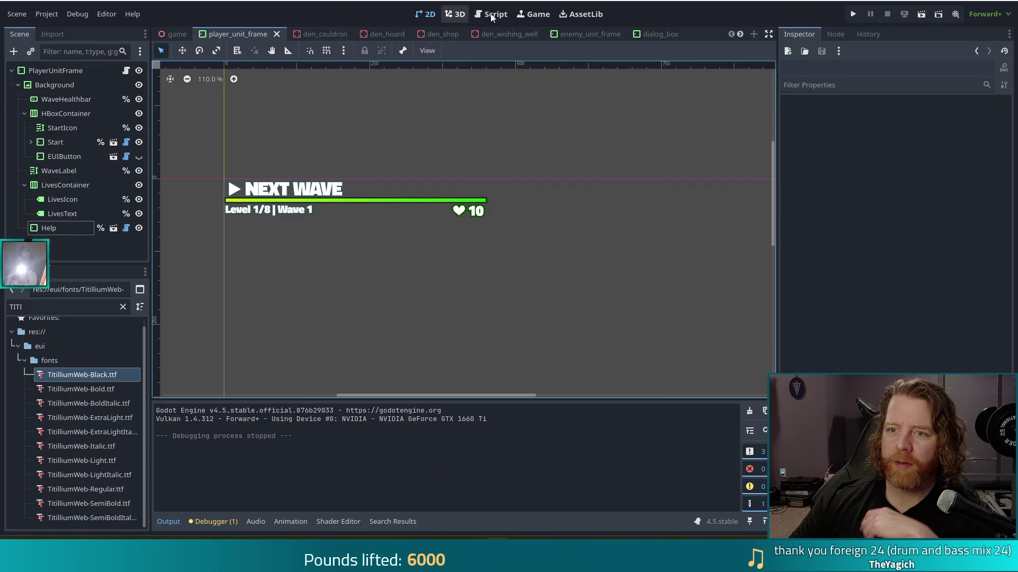
{"action": "left_click", "coordinate": [491, 14]}
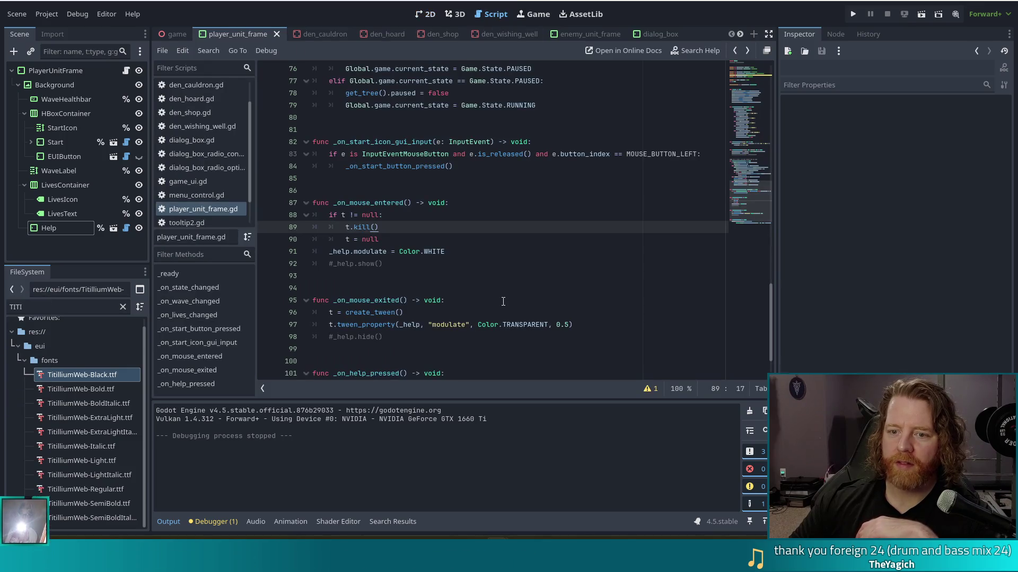
Add a print("wat") debug line at the top of _on_mouse_entered and run the project
{"action": "left_click", "coordinate": [465, 203]}
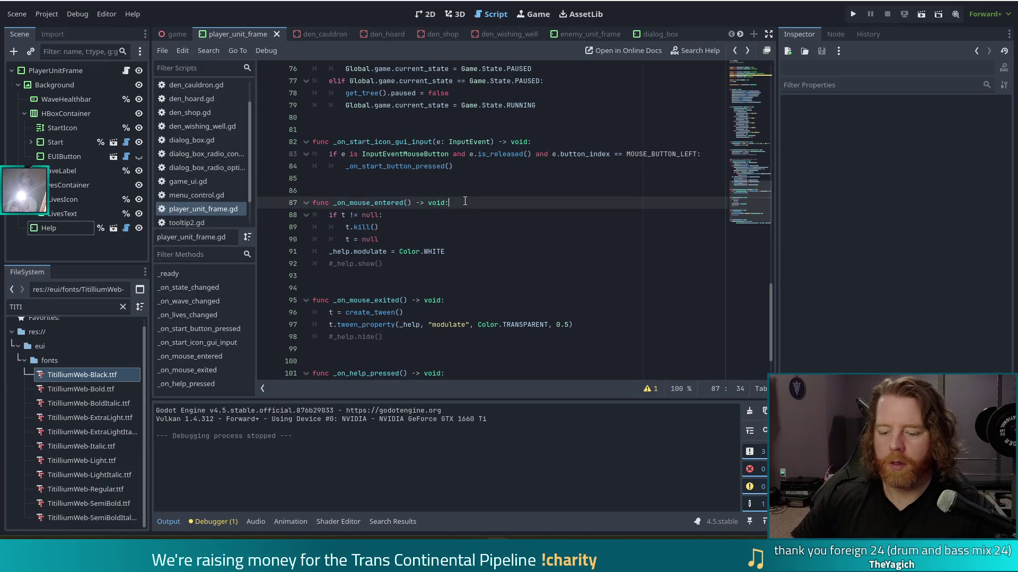
{"action": "key", "text": "Return"}
{"action": "type", "text": "print(\"wat"}
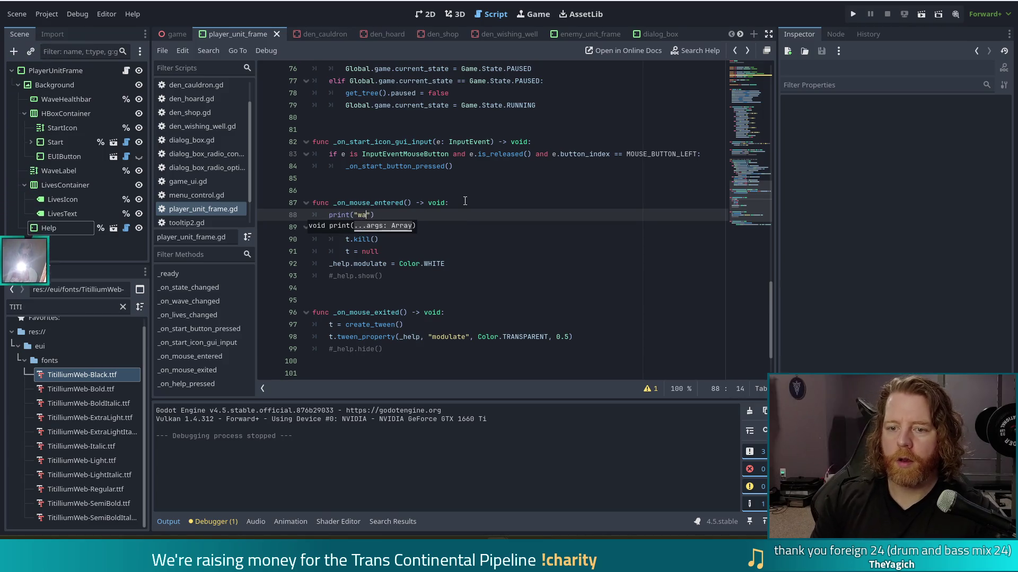
{"action": "left_click", "coordinate": [854, 14]}
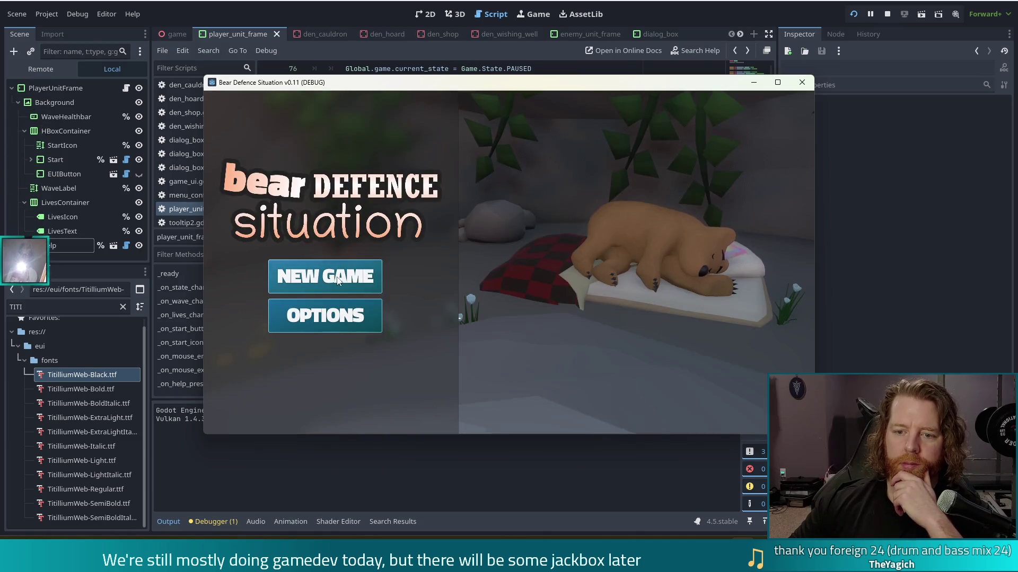
Stop the test run, uncomment _help.show(), delete the print("wat") line, and save the script
{"action": "left_click", "coordinate": [337, 279]}
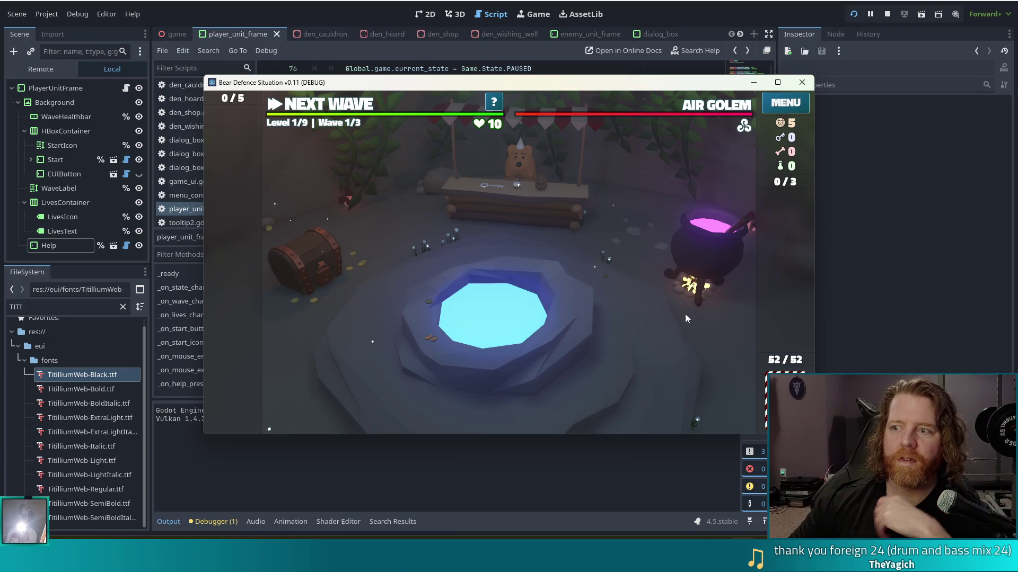
{"action": "key", "text": "F8"}
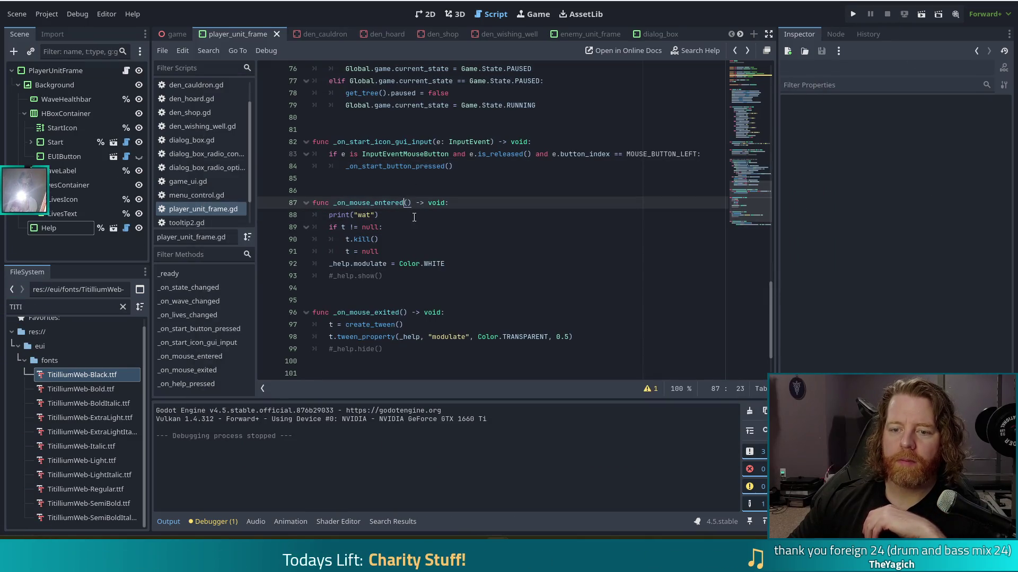
{"action": "left_click", "coordinate": [336, 271]}
{"action": "key", "text": "BackSpace"}
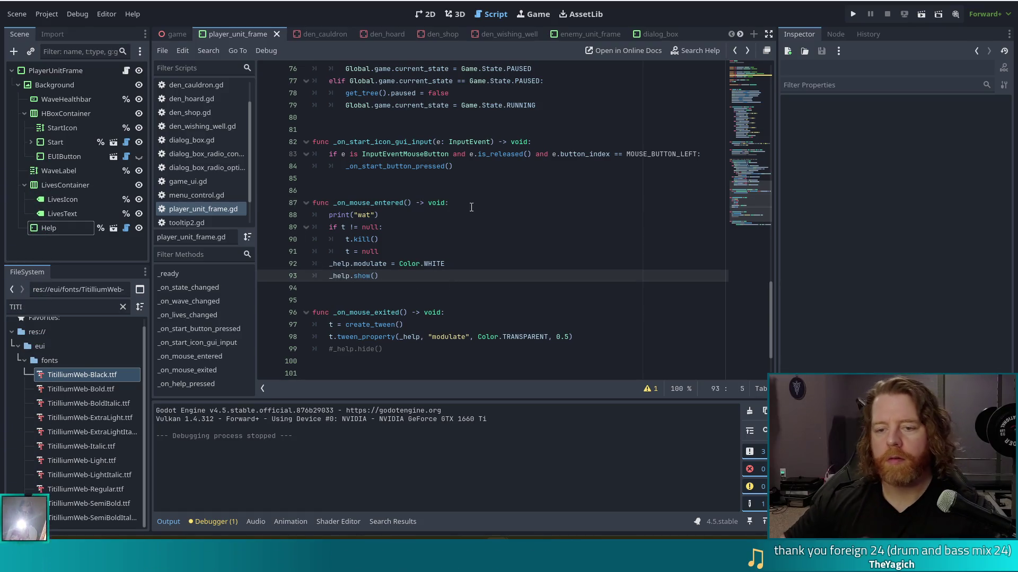
{"action": "left_click", "coordinate": [397, 216]}
{"action": "key", "text": "shift+Up"}
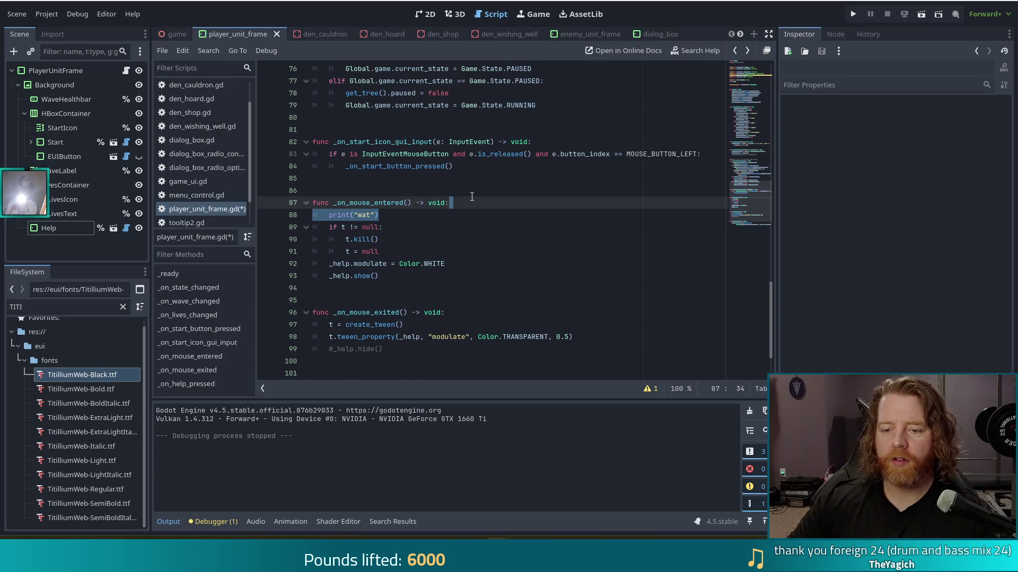
{"action": "key", "text": "BackSpace"}
{"action": "key", "text": "ctrl+s"}
Hide the Help node, test a new game run, stop it, and return to 2D with Help shown
{"action": "left_click", "coordinate": [138, 227]}
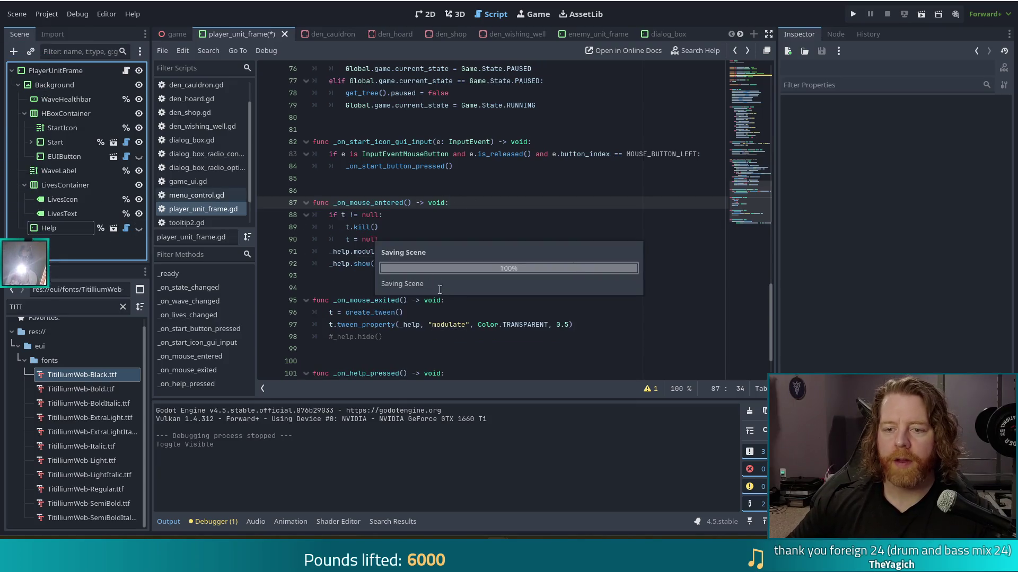
{"action": "left_click", "coordinate": [391, 251]}
{"action": "left_click", "coordinate": [362, 239]}
{"action": "key", "text": "F5"}
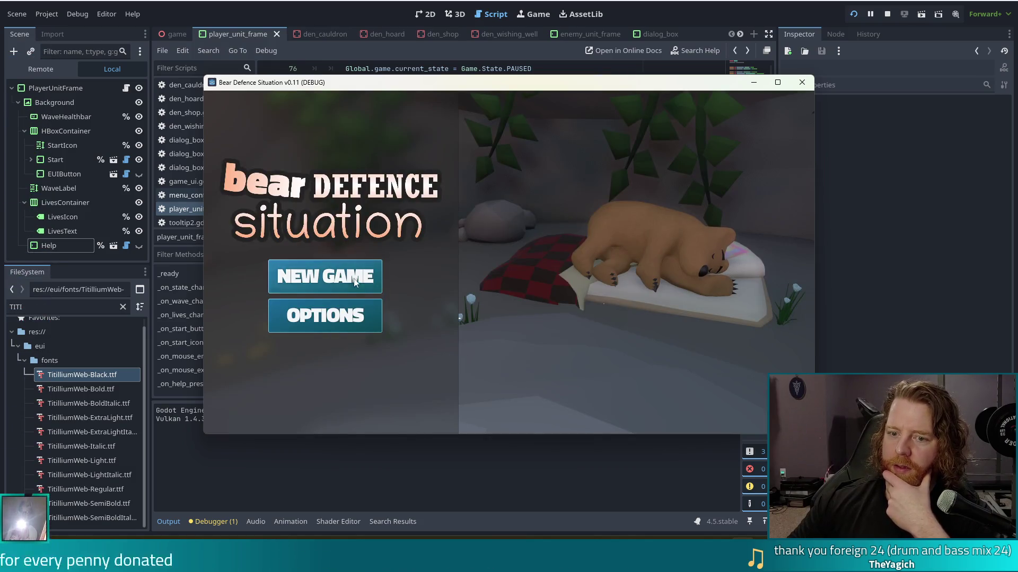
{"action": "left_click", "coordinate": [352, 277]}
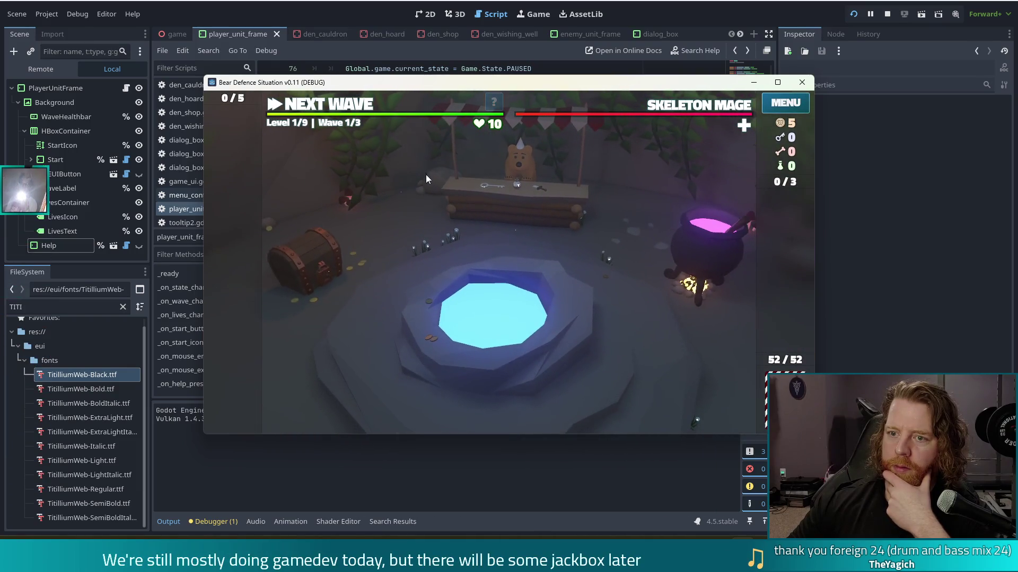
{"action": "key", "text": "alt+Tab"}
{"action": "left_click", "coordinate": [887, 14]}
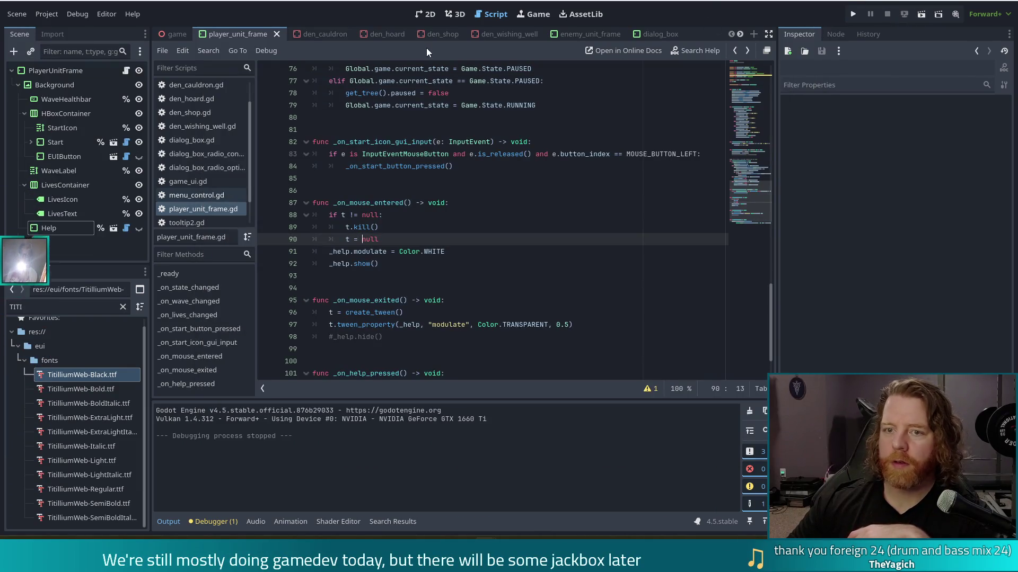
{"action": "left_click", "coordinate": [425, 14]}
{"action": "left_click", "coordinate": [137, 228]}
Save player_unit_frame, then in the game scene show GameUI and select the PlayerUnitFrame instance
{"action": "left_click", "coordinate": [62, 232]}
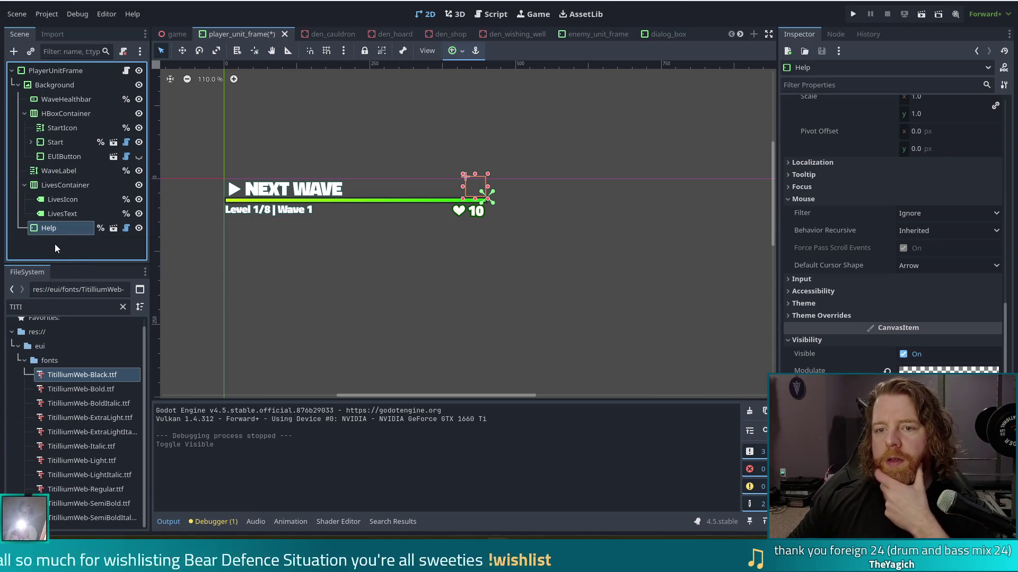
{"action": "key", "text": "ctrl+s"}
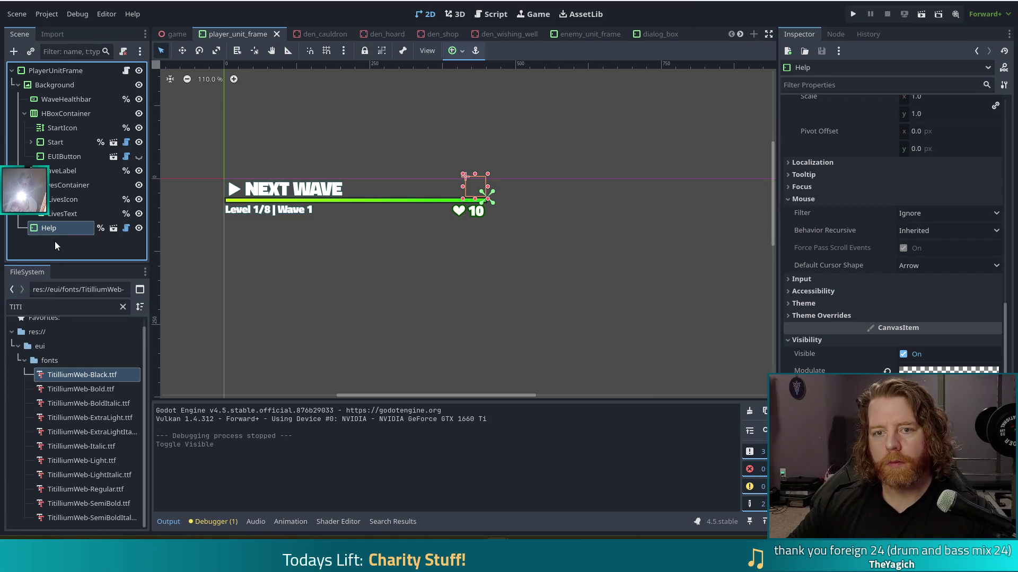
{"action": "left_click", "coordinate": [173, 35]}
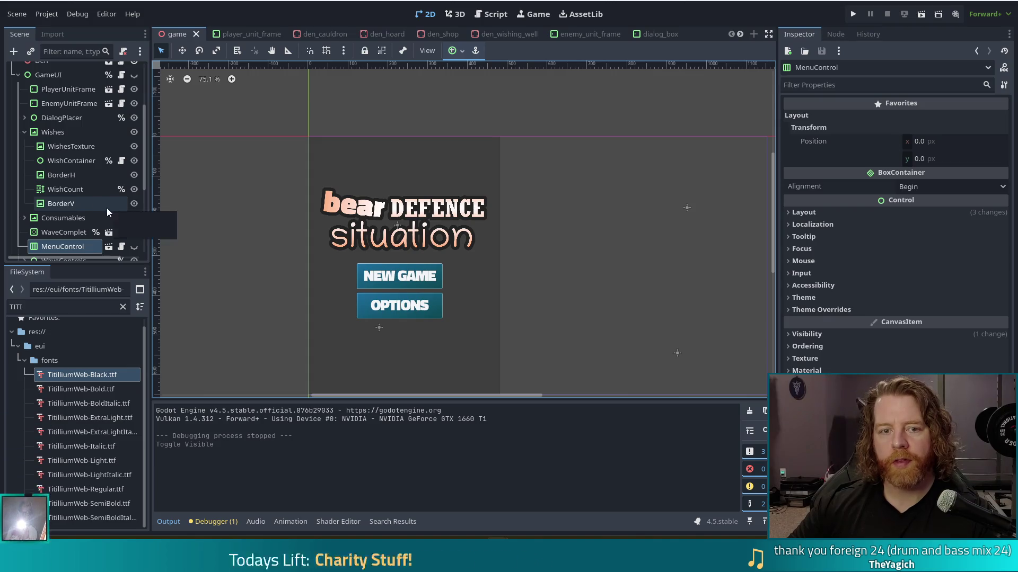
{"action": "left_click", "coordinate": [134, 75]}
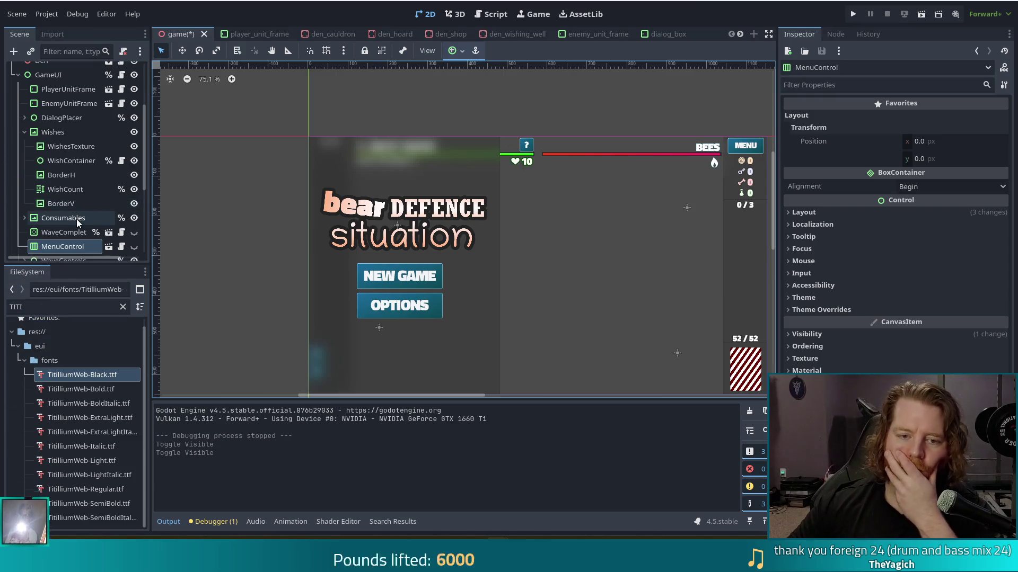
{"action": "scroll", "coordinate": [67, 200], "scroll_direction": "down", "scroll_amount": 4}
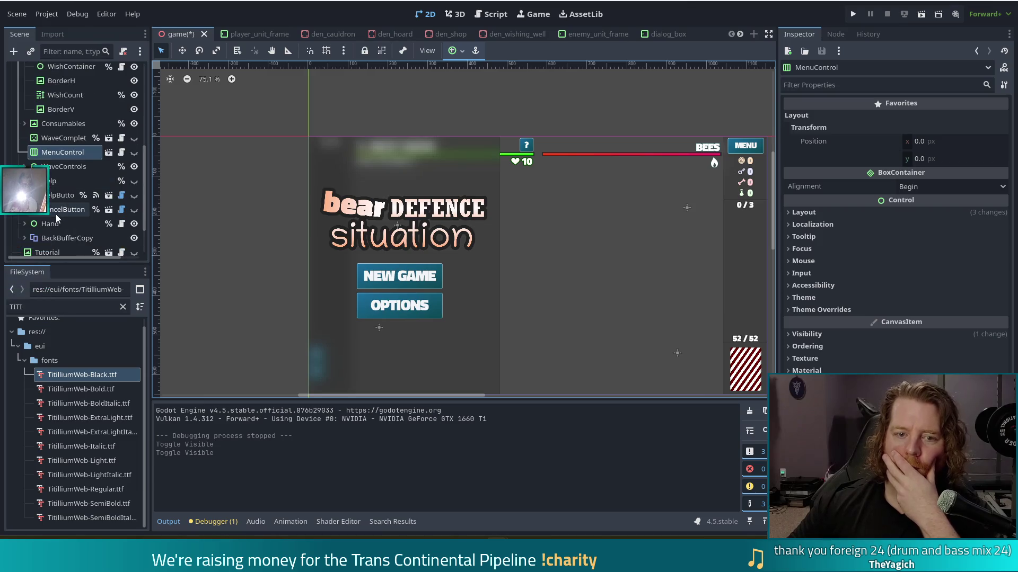
{"action": "scroll", "coordinate": [65, 179], "scroll_direction": "down", "scroll_amount": 2}
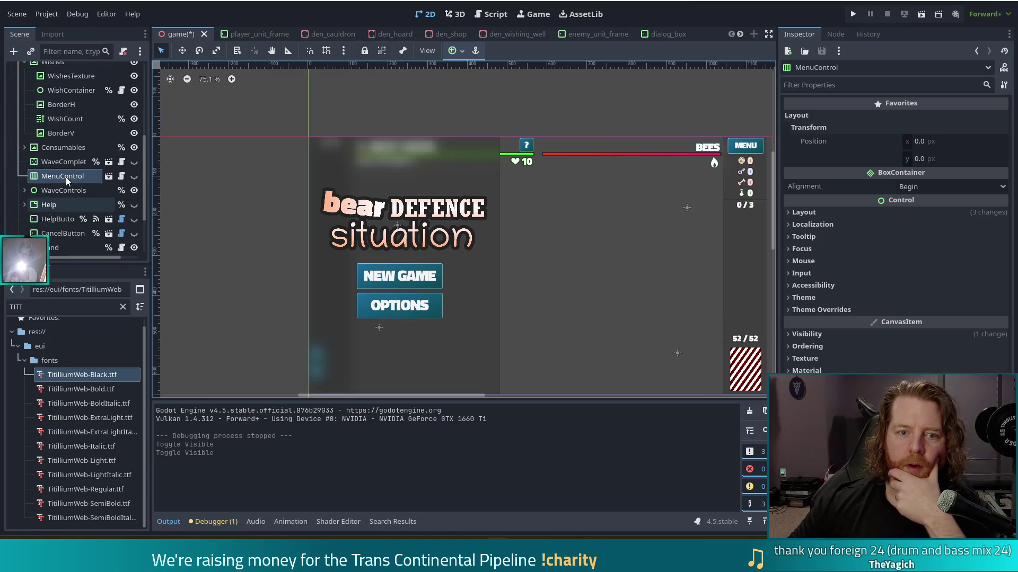
{"action": "scroll", "coordinate": [73, 180], "scroll_direction": "up", "scroll_amount": 7}
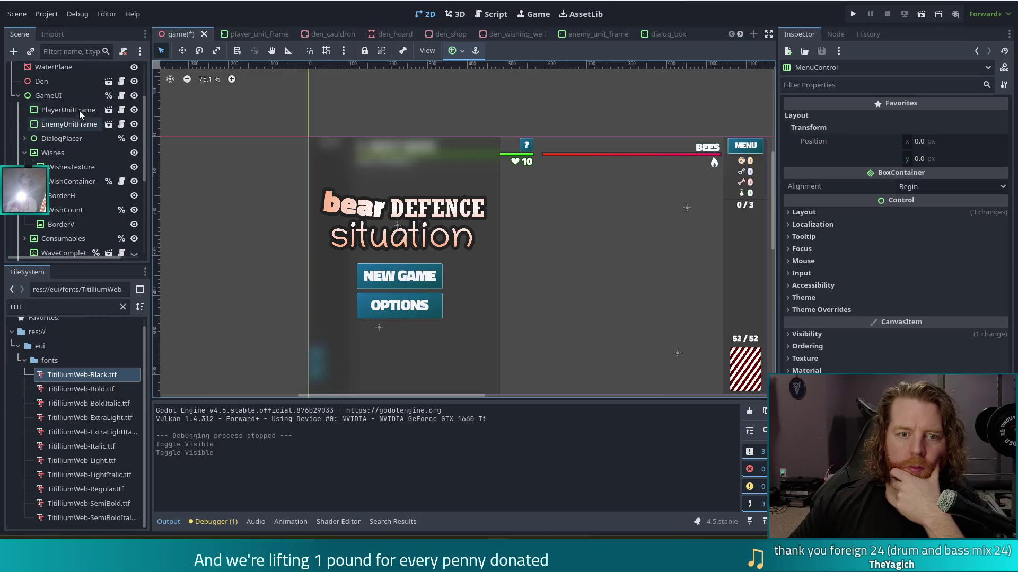
{"action": "left_click", "coordinate": [74, 110]}
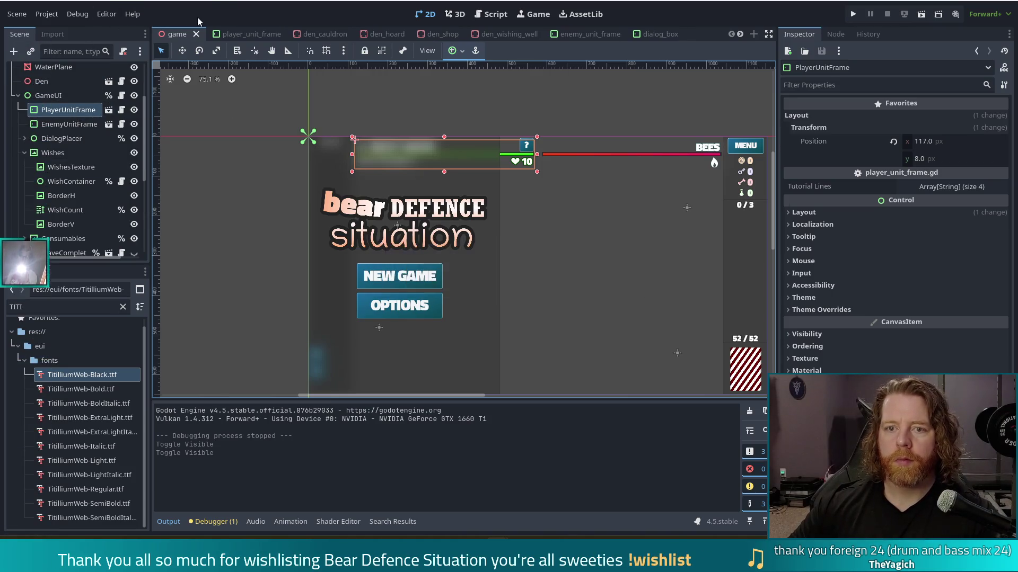
{"action": "left_click", "coordinate": [246, 34]}
Toggle Help's visibility, check the game scene, and set Help's Modulate to opaque white, saving
{"action": "left_click", "coordinate": [140, 228]}
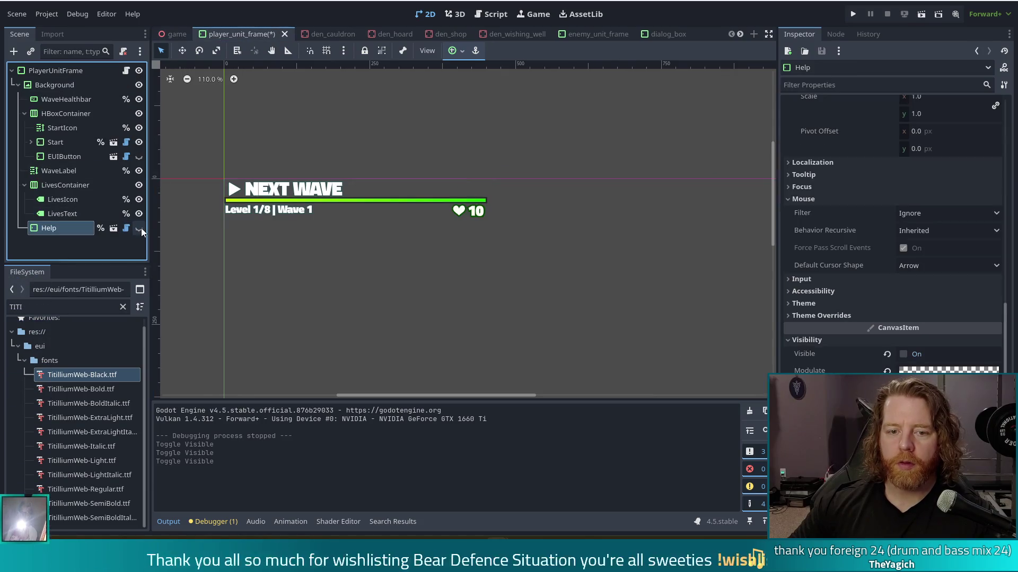
{"action": "key", "text": "ctrl+s"}
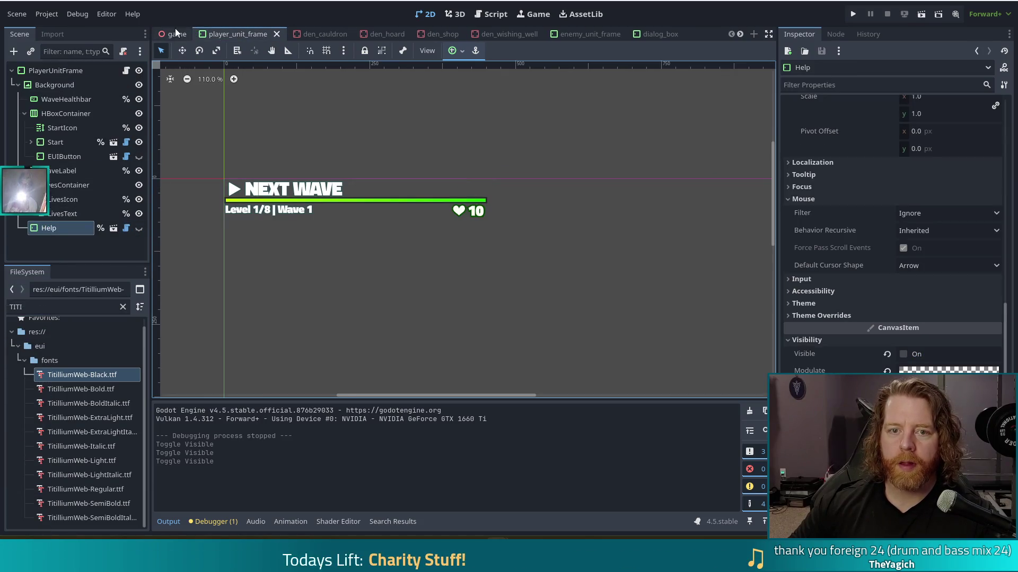
{"action": "left_click", "coordinate": [176, 33]}
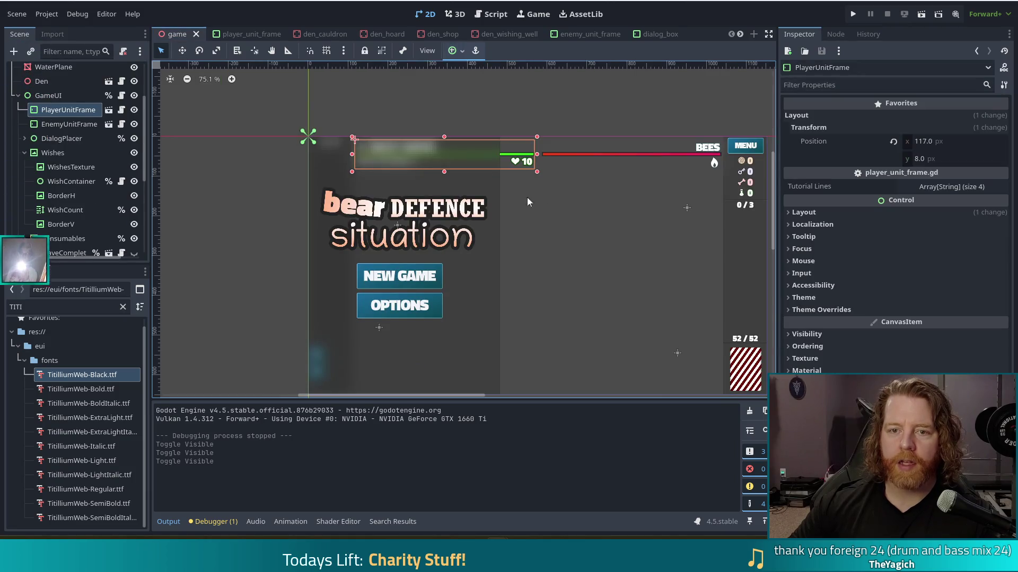
{"action": "left_click", "coordinate": [243, 34]}
{"action": "left_click", "coordinate": [138, 229]}
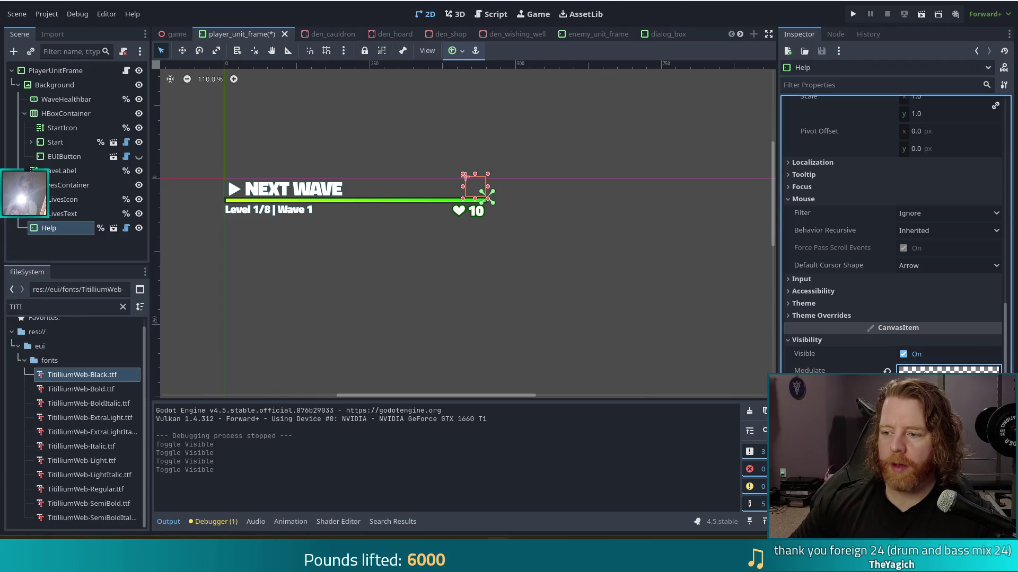
{"action": "left_click", "coordinate": [948, 371]}
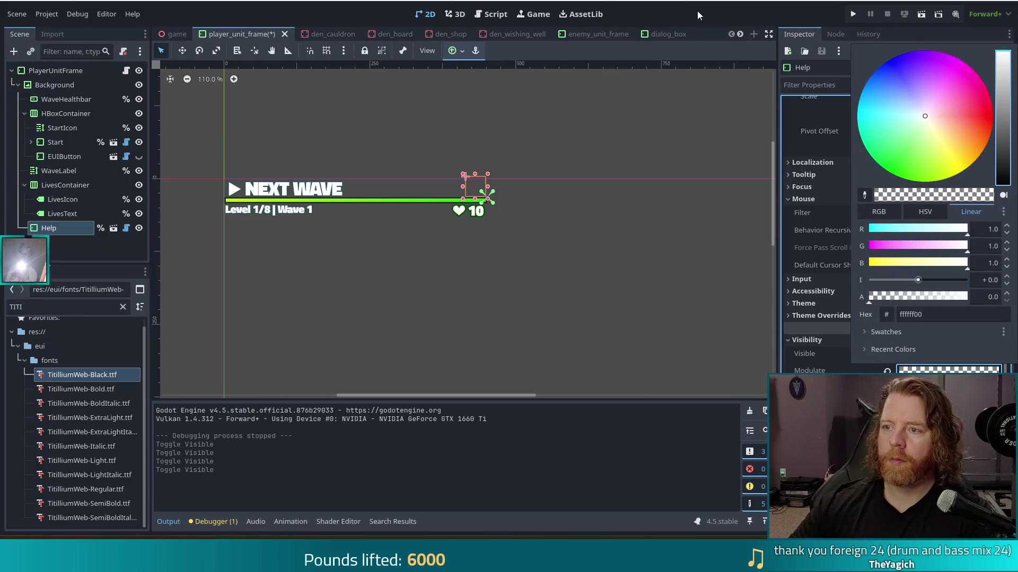
{"action": "left_click", "coordinate": [698, 10]}
{"action": "key", "text": "ctrl+s"}
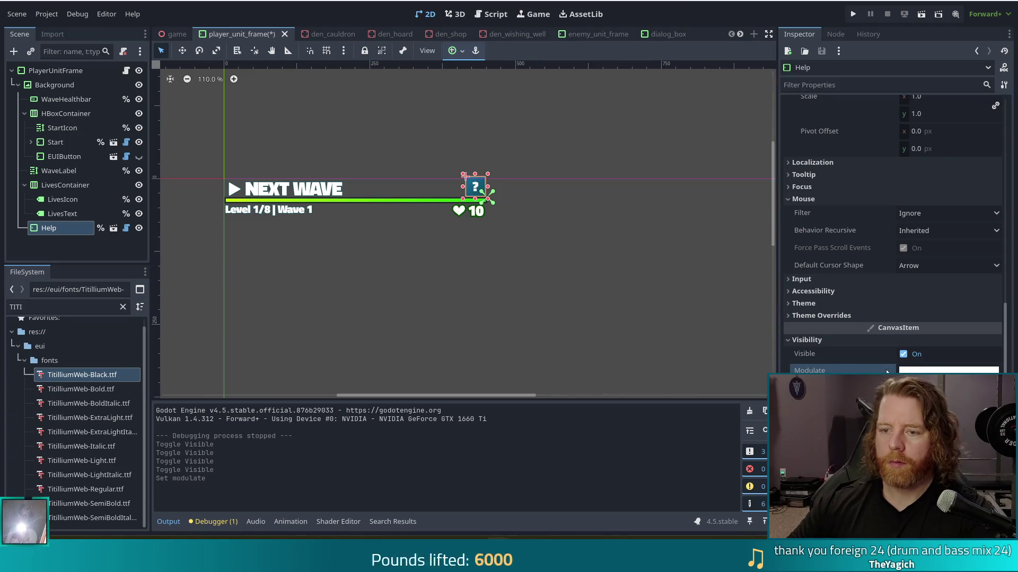
Set Help's Modulate hex to 000000, save player_unit_frame, and view the game scene
{"action": "left_click", "coordinate": [179, 34]}
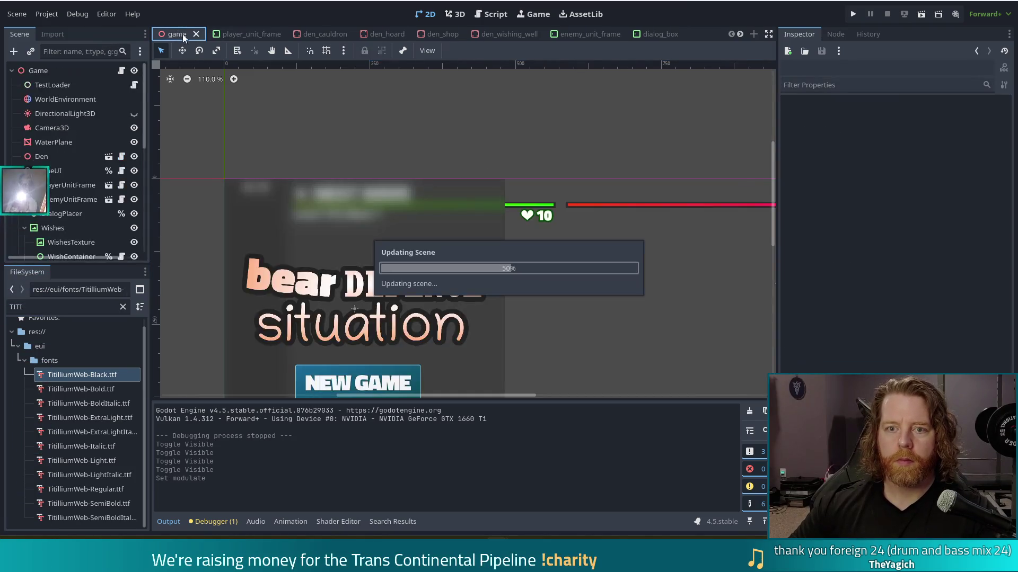
{"action": "left_click", "coordinate": [245, 35]}
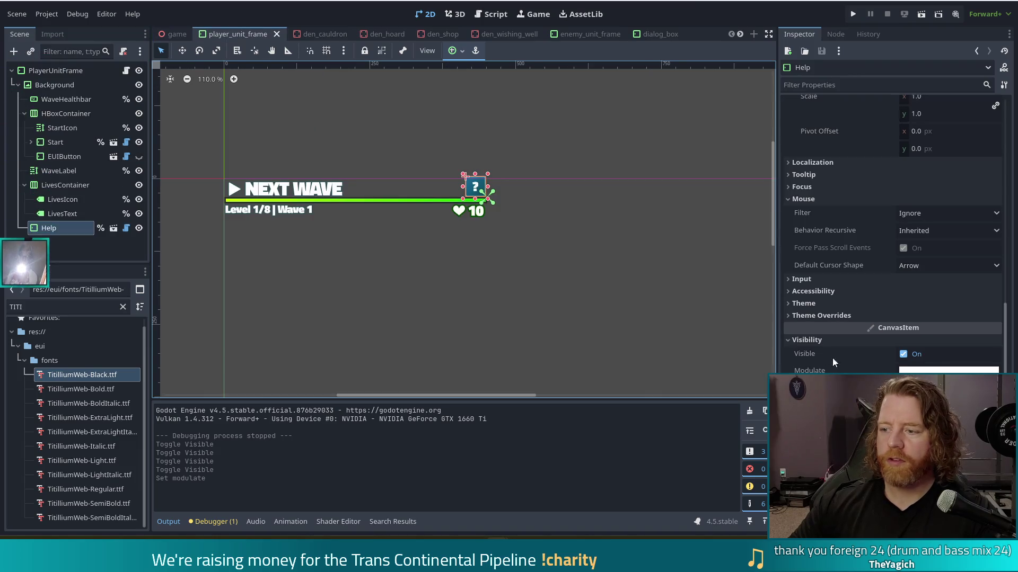
{"action": "left_click", "coordinate": [932, 371]}
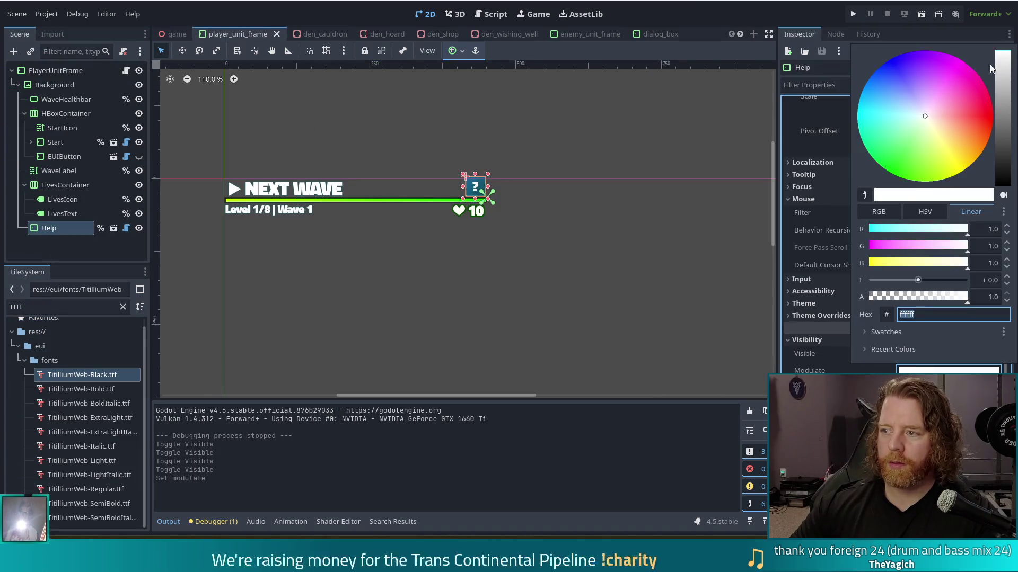
{"action": "type", "text": "000000"}
{"action": "key", "text": "Return"}
{"action": "key", "text": "ctrl+s"}
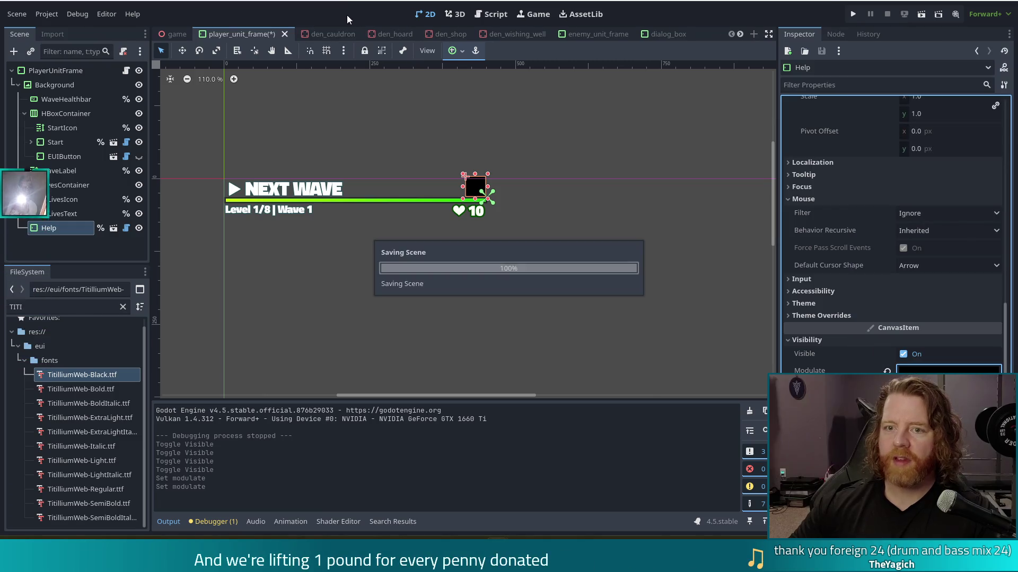
{"action": "left_click", "coordinate": [177, 33]}
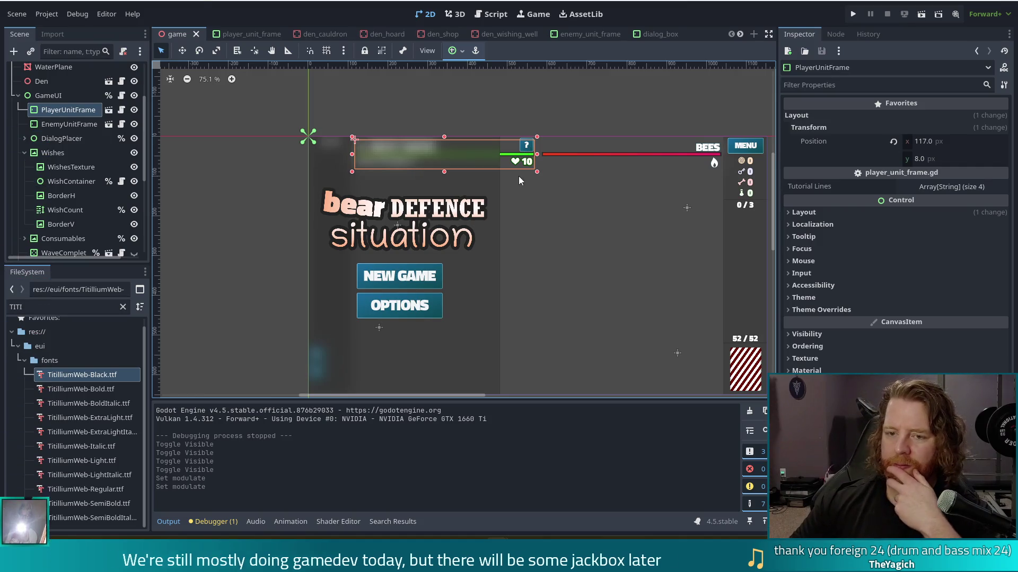
Reset Help's Modulate to white, hide the Help button, and save player_unit_frame
{"action": "left_click", "coordinate": [247, 34]}
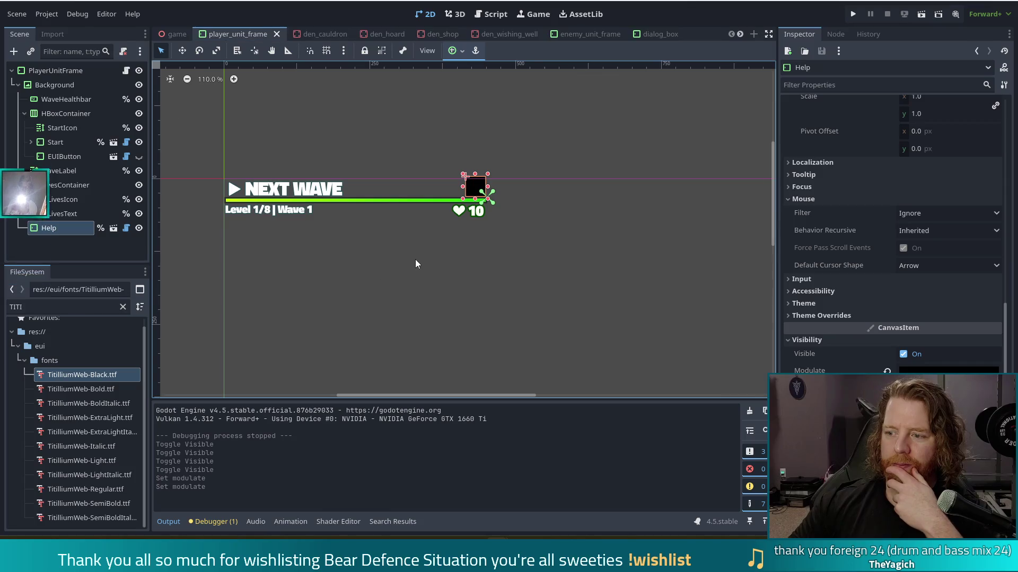
{"action": "left_click", "coordinate": [888, 371]}
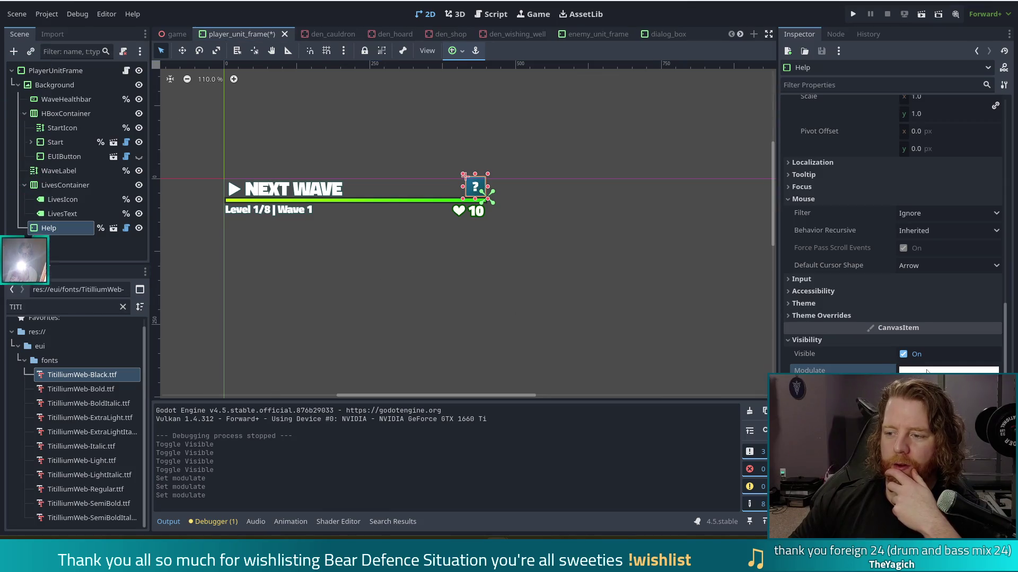
{"action": "left_click", "coordinate": [139, 228]}
{"action": "key", "text": "ctrl+s"}
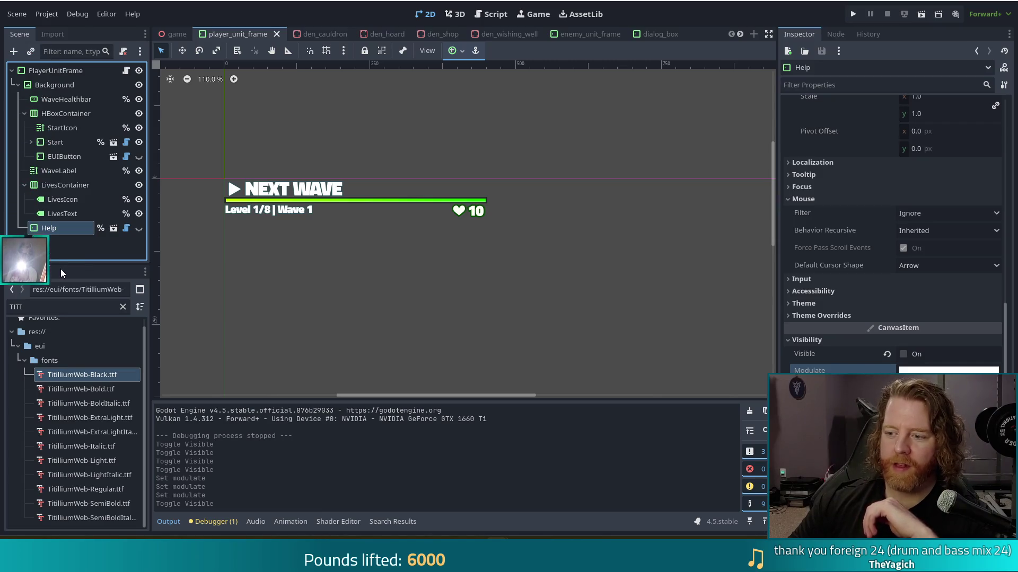
{"action": "scroll", "coordinate": [941, 284], "scroll_direction": "down", "scroll_amount": 2}
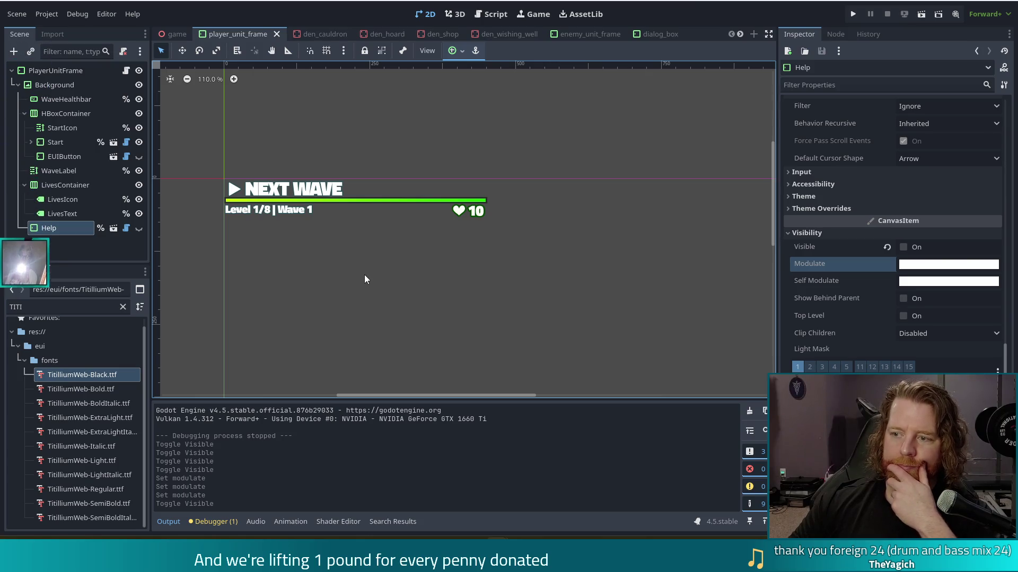
{"action": "left_click", "coordinate": [89, 255]}
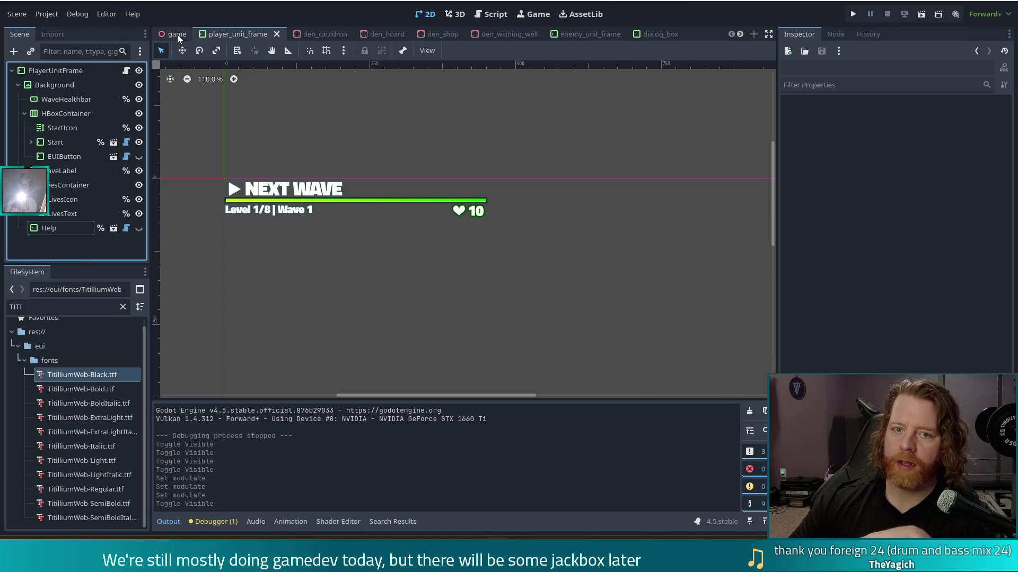
Show Help again, save, and give it a fully transparent Modulate before returning to the game scene
{"action": "left_click", "coordinate": [139, 228]}
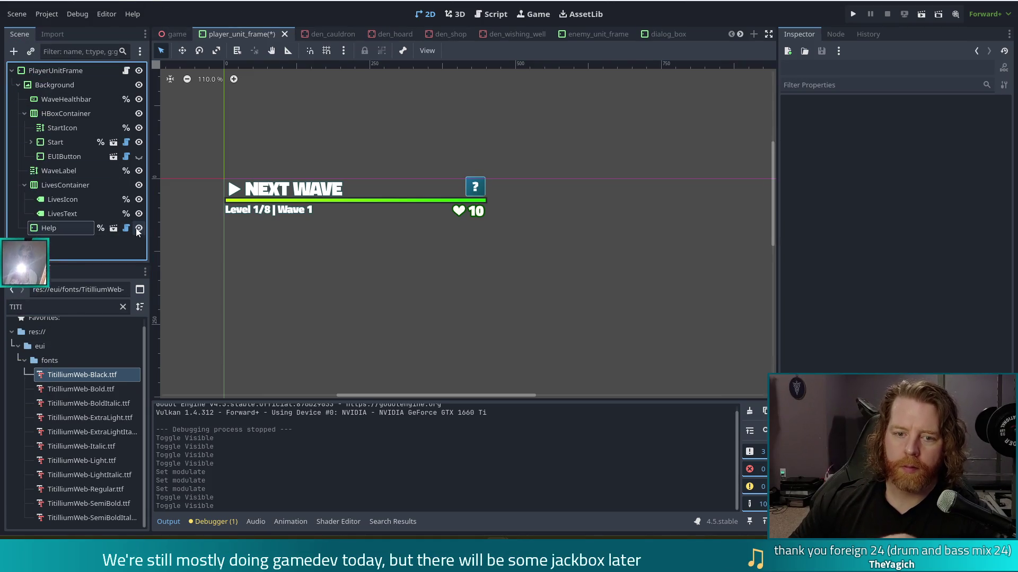
{"action": "left_click", "coordinate": [64, 230]}
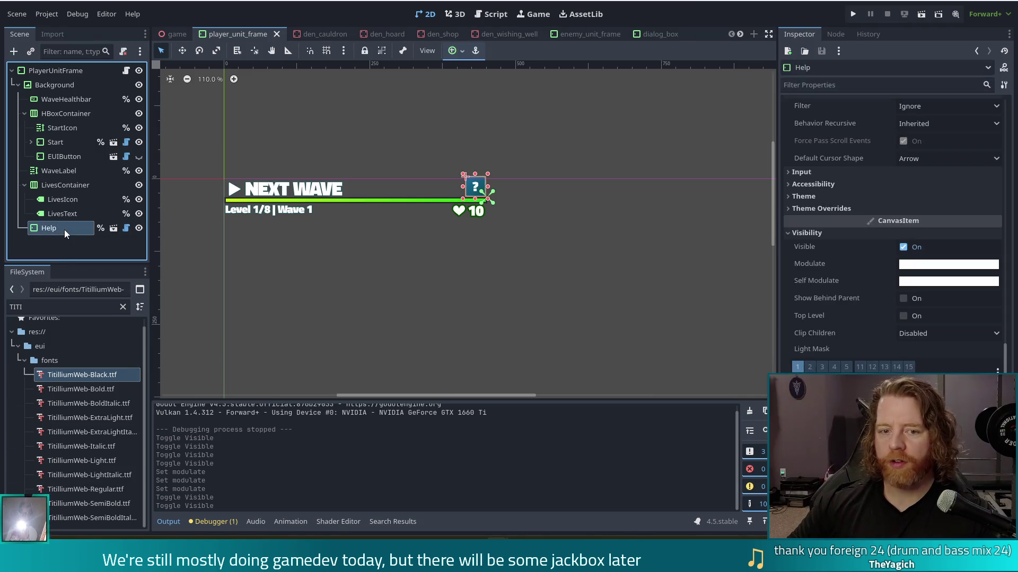
{"action": "key", "text": "ctrl+s"}
{"action": "left_click", "coordinate": [936, 268]}
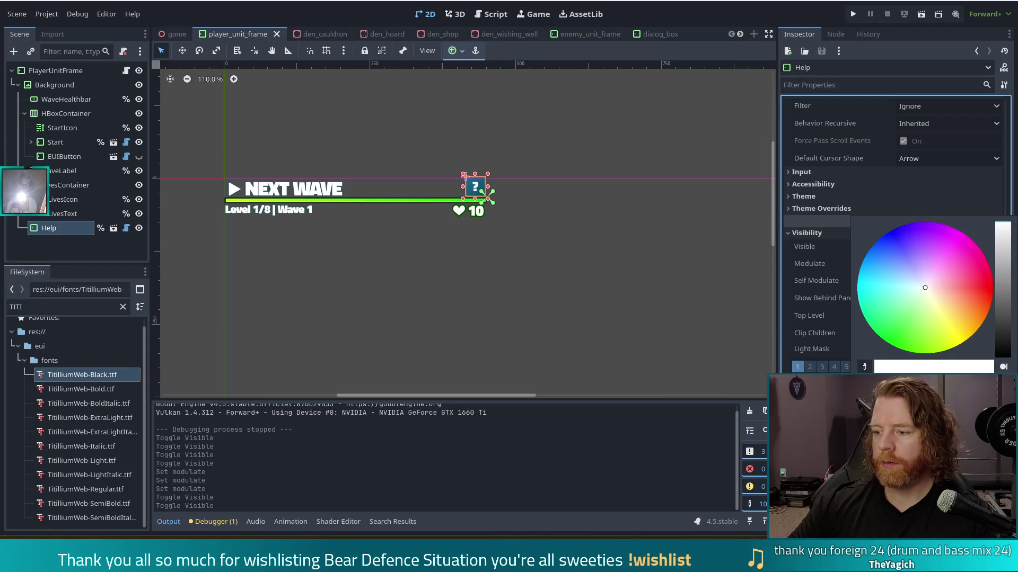
{"action": "left_click", "coordinate": [74, 227]}
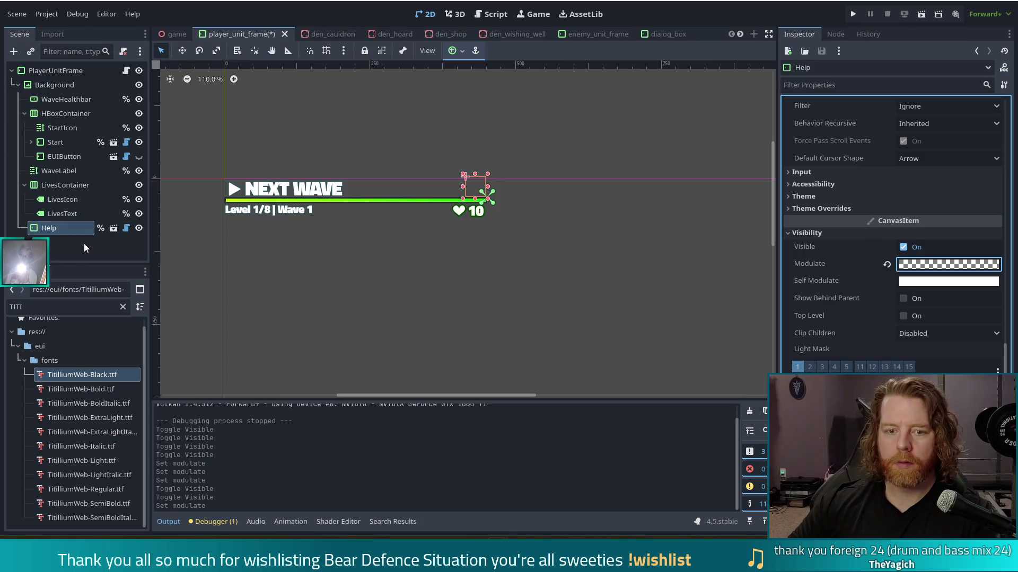
{"action": "left_click", "coordinate": [173, 34]}
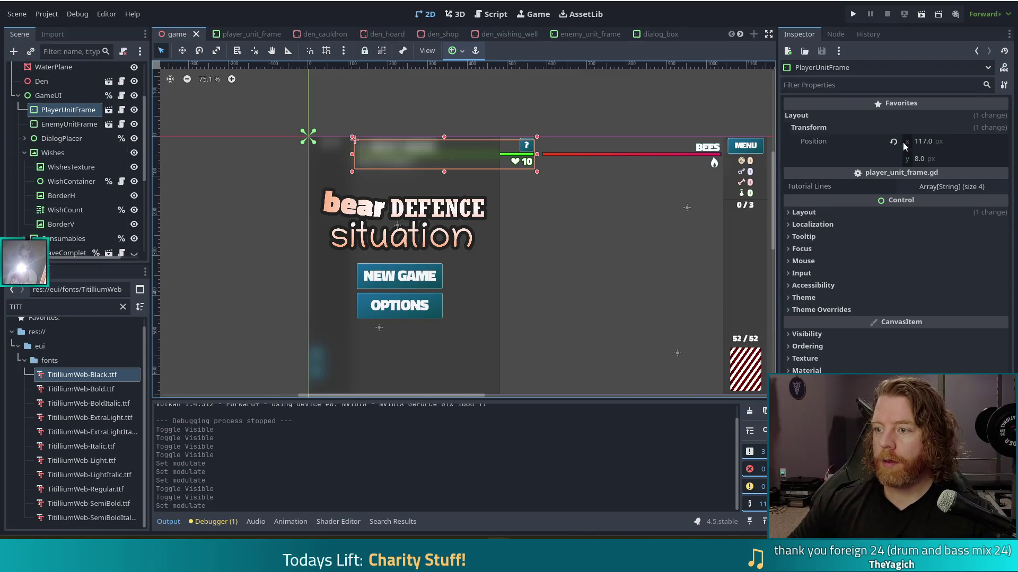
{"action": "right_click", "coordinate": [822, 139]}
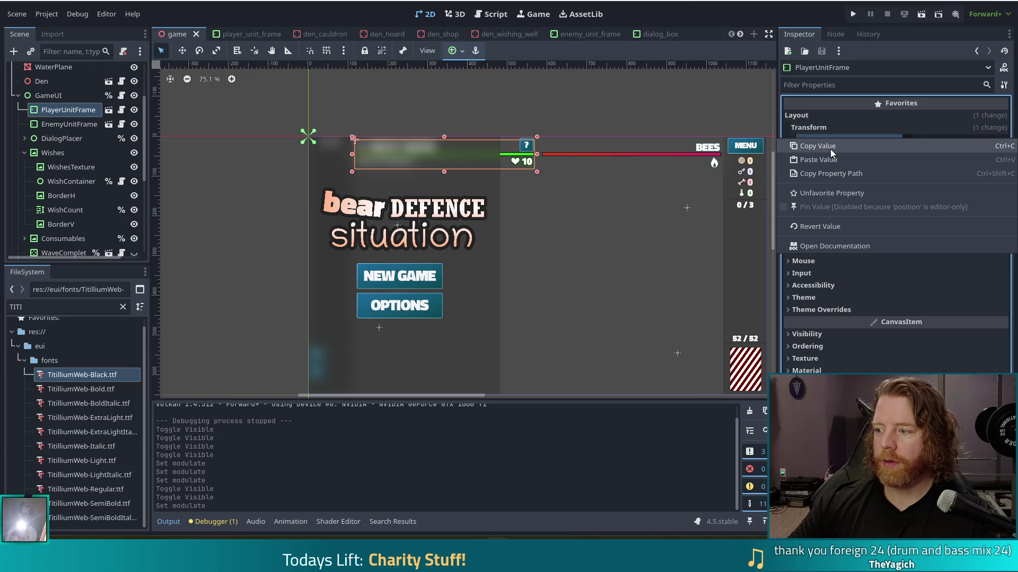
Copy PlayerUnitFrame's Position value and expand its Layout Transform settings
{"action": "left_click", "coordinate": [830, 148]}
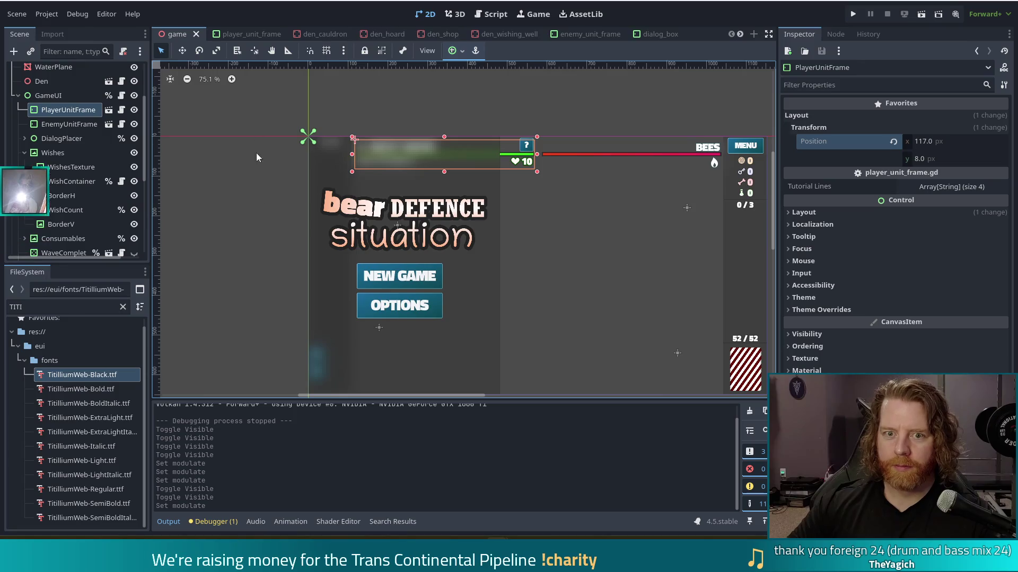
{"action": "left_click", "coordinate": [239, 35]}
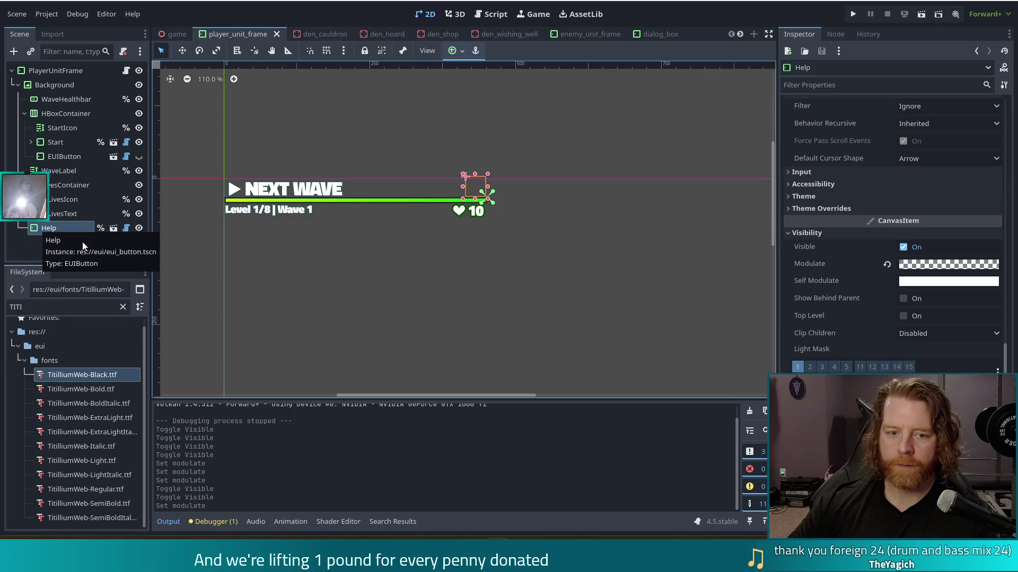
{"action": "left_click", "coordinate": [173, 34]}
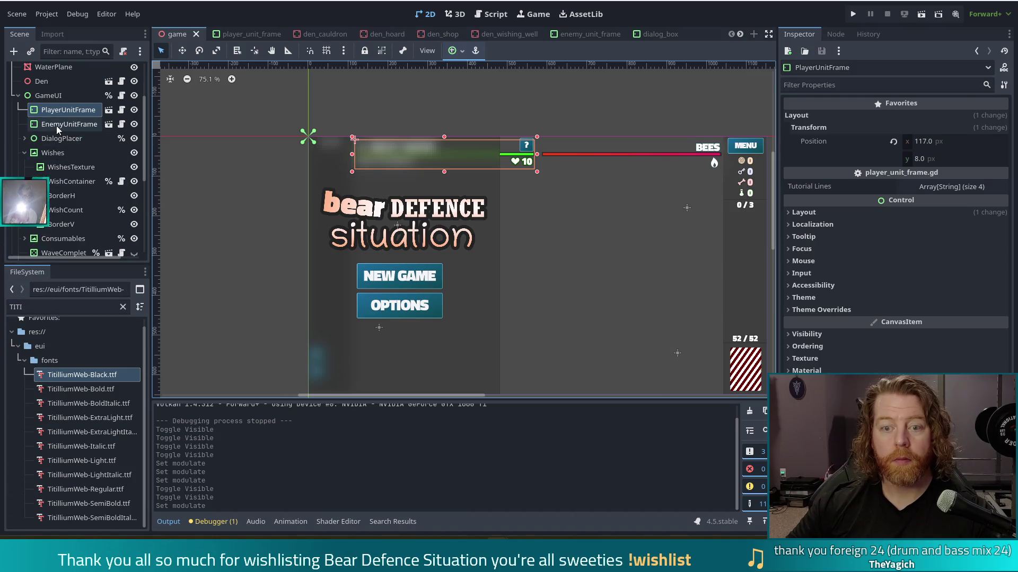
{"action": "left_click", "coordinate": [805, 214]}
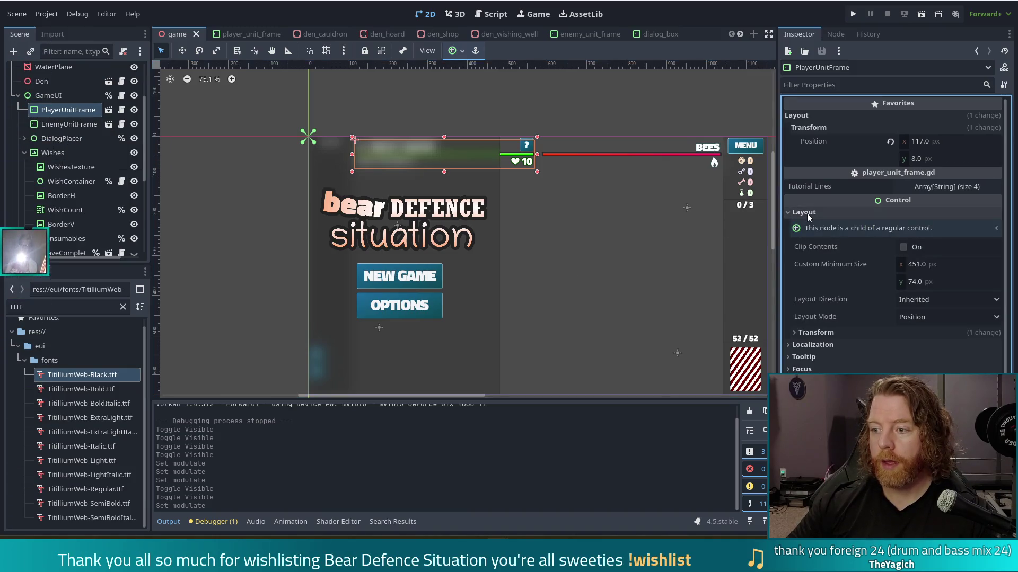
{"action": "left_click", "coordinate": [818, 332]}
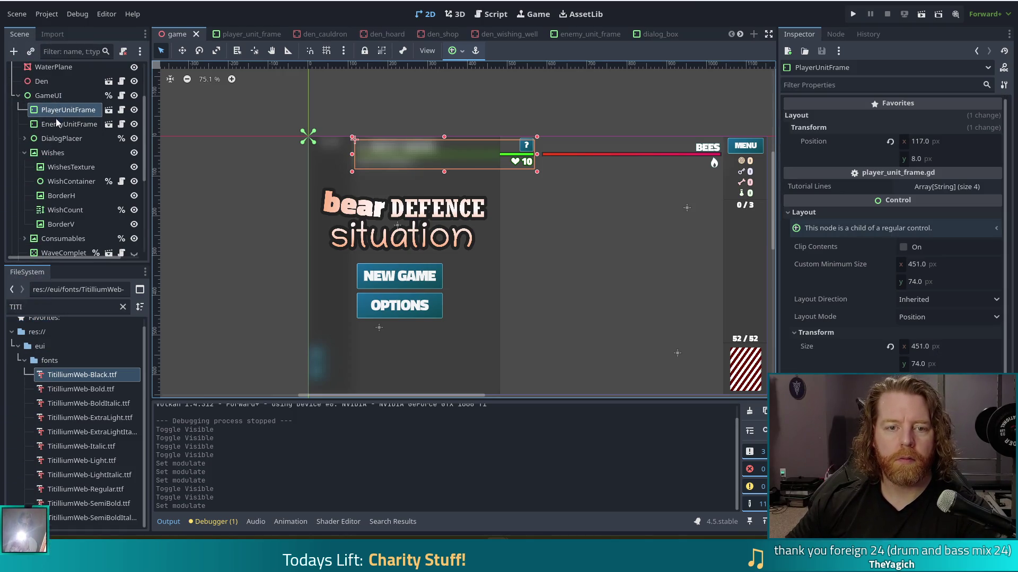
Replace PlayerUnitFrame with a fresh player_unit_frame.tscn instance under GameUI at 117, 8, and save
{"action": "key", "text": "Delete"}
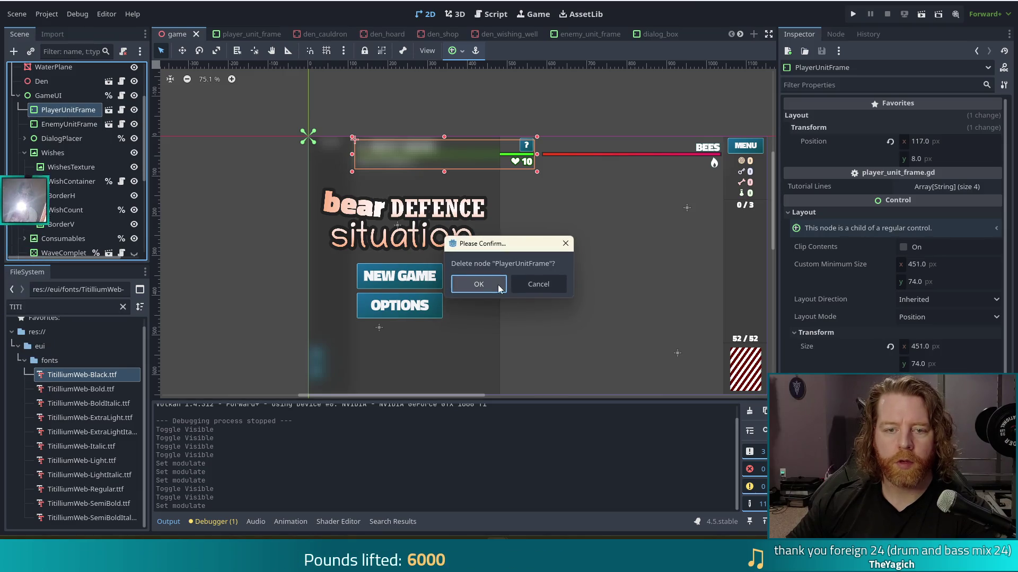
{"action": "left_click", "coordinate": [499, 287]}
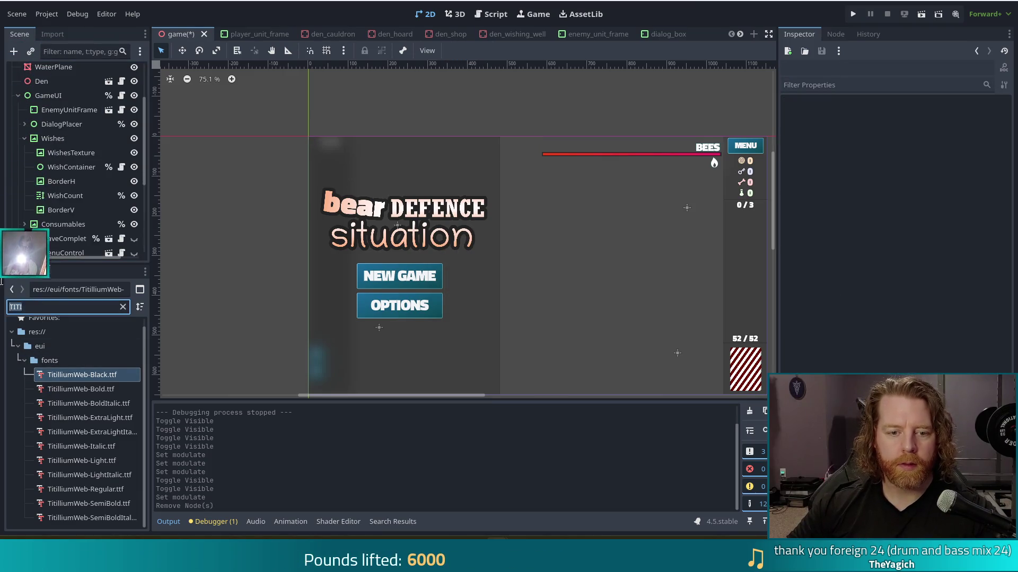
{"action": "type", "text": "player"}
{"action": "left_click", "coordinate": [47, 402]}
{"action": "left_click_drag", "start_coordinate": [46, 403], "coordinate": [64, 104]}
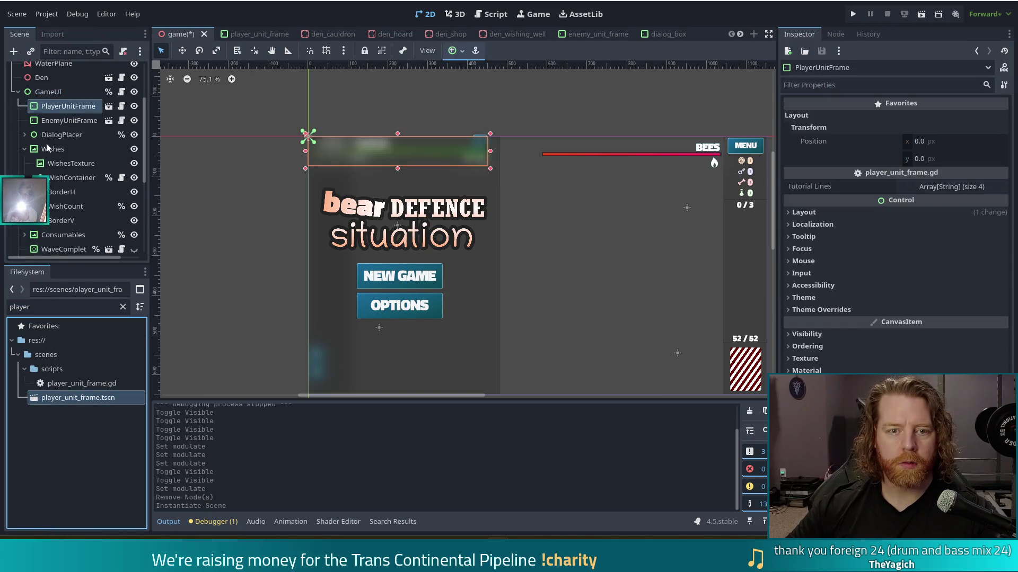
{"action": "right_click", "coordinate": [825, 151]}
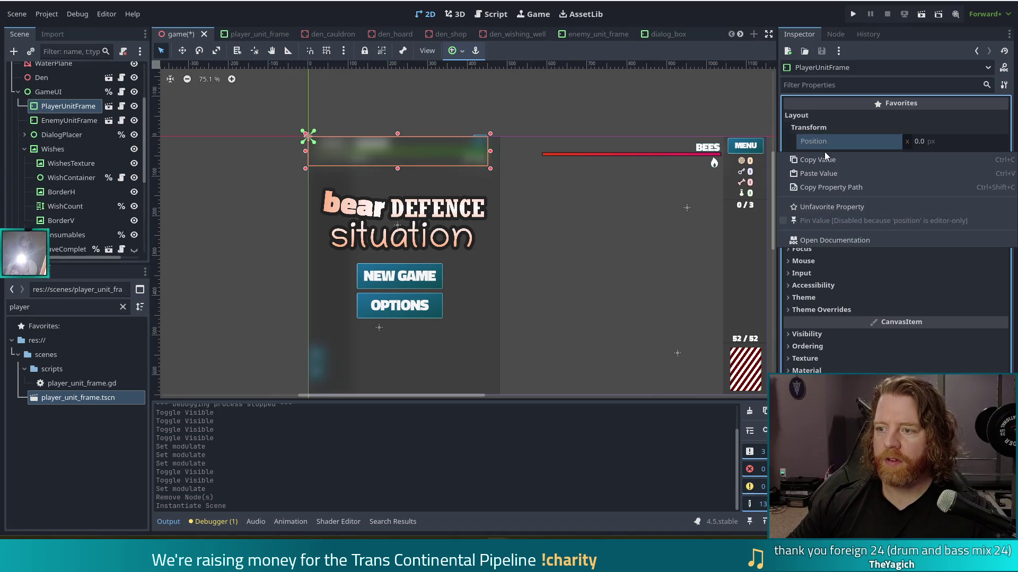
{"action": "left_click", "coordinate": [822, 174]}
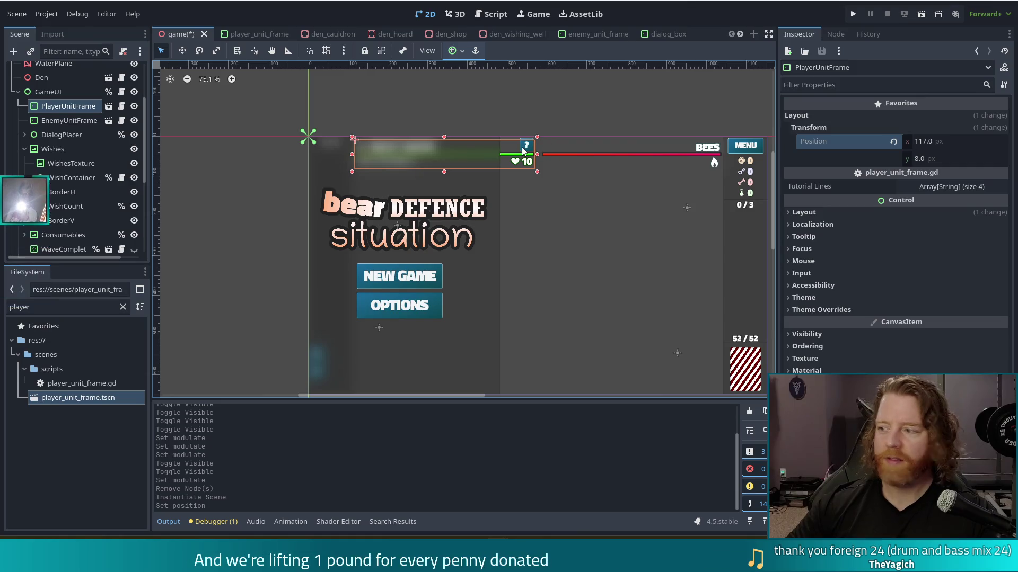
{"action": "key", "text": "ctrl+s"}
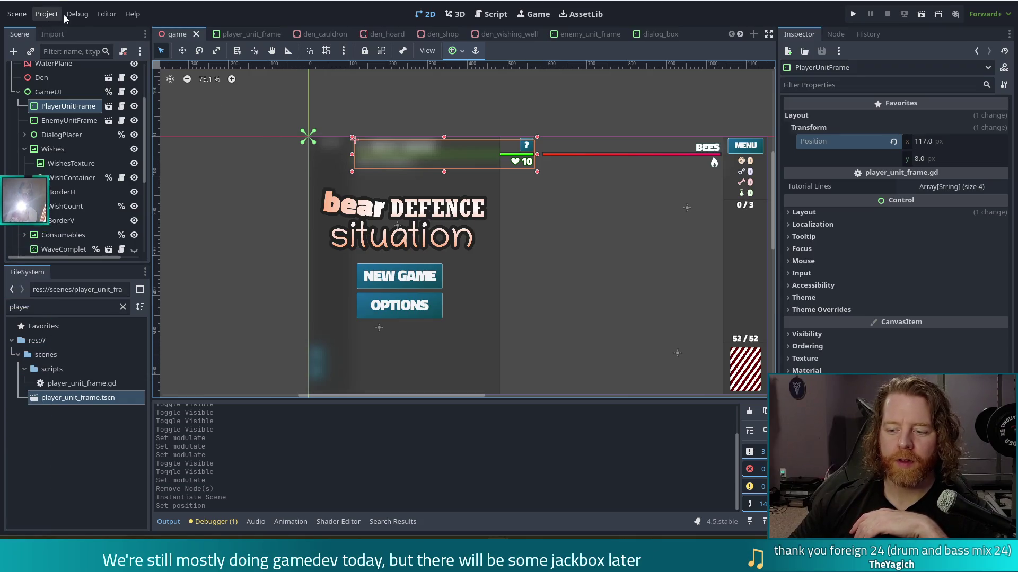
{"action": "key", "text": "ctrl+s"}
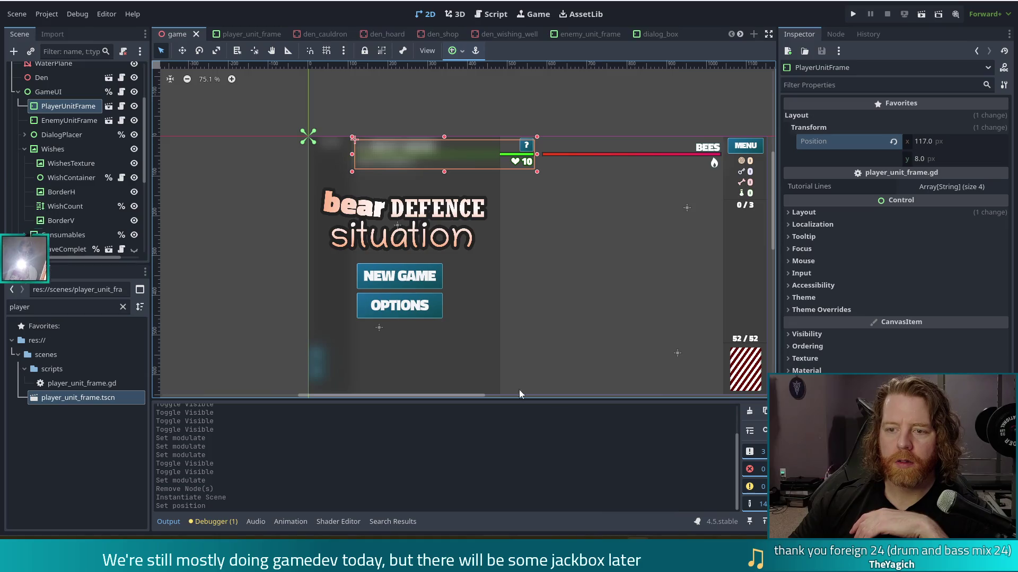
{"action": "key", "text": "alt+Tab"}
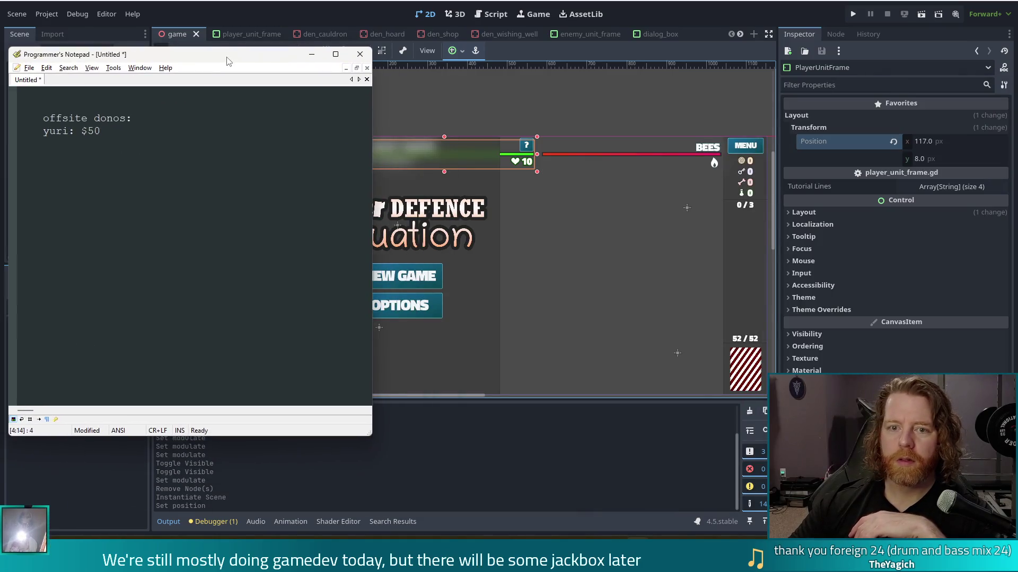
Maximize the Programmer's Notepad notes window, then bring the Godot editor back to the front
{"action": "key", "text": "super+Up"}
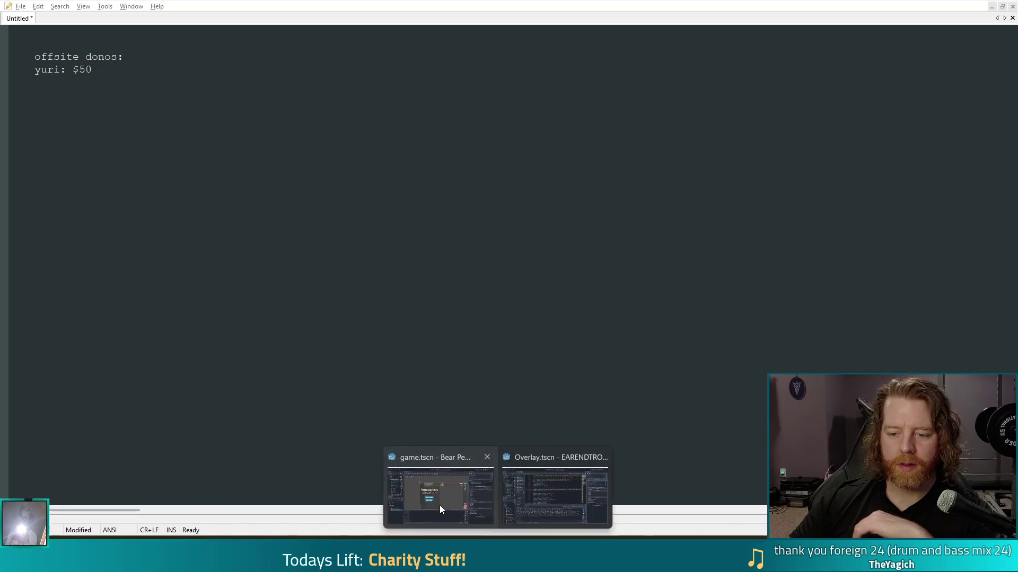
{"action": "left_click", "coordinate": [440, 506]}
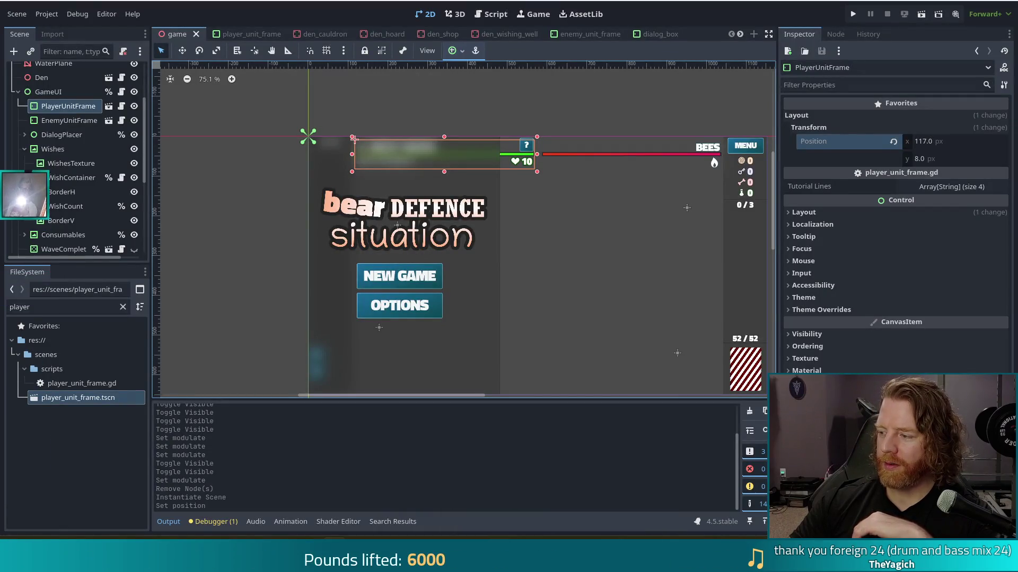
Reload the current project from the Project menu, then switch to the player_unit_frame scene
{"action": "left_click", "coordinate": [45, 14]}
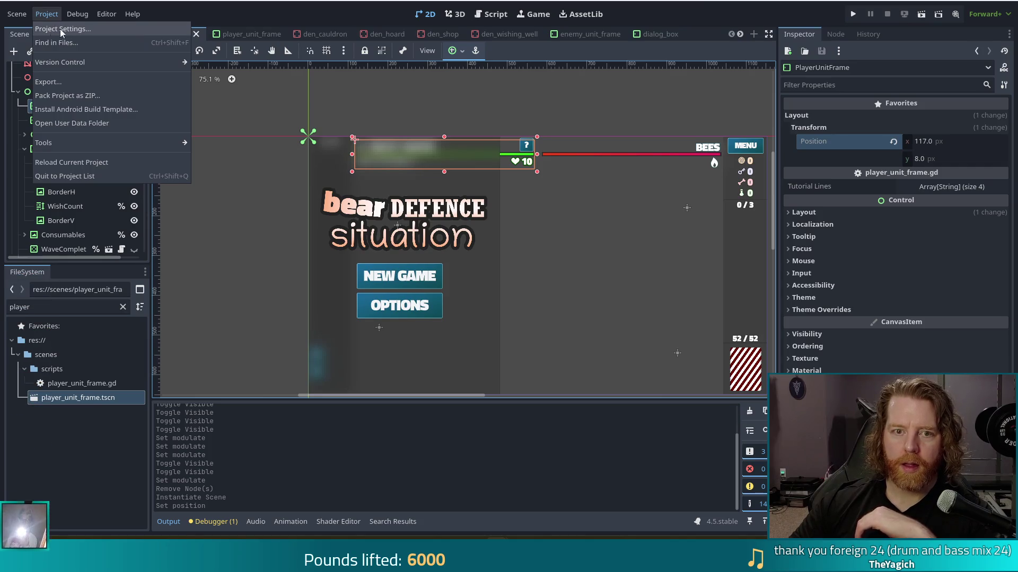
{"action": "left_click", "coordinate": [67, 163]}
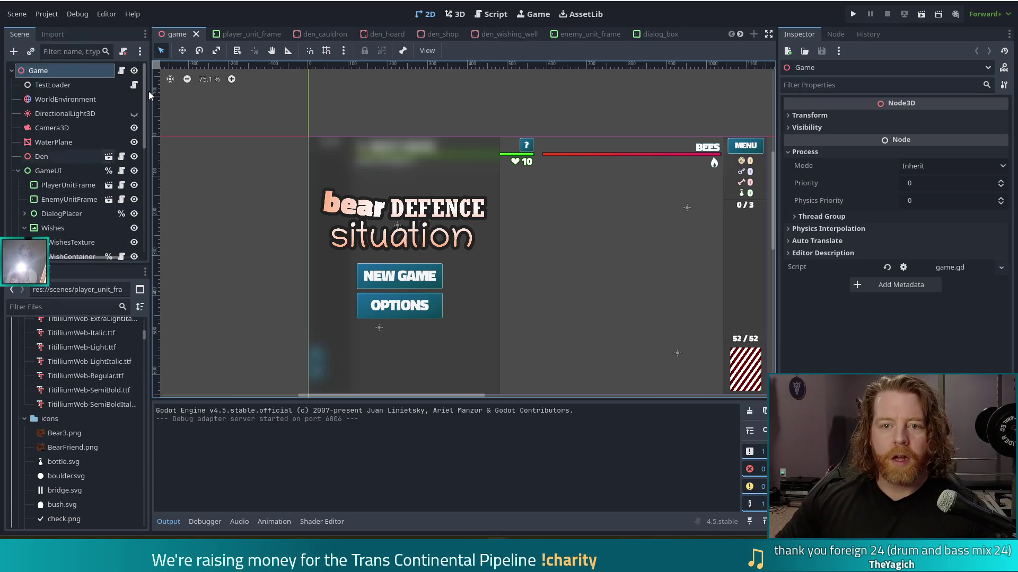
{"action": "left_click", "coordinate": [254, 34]}
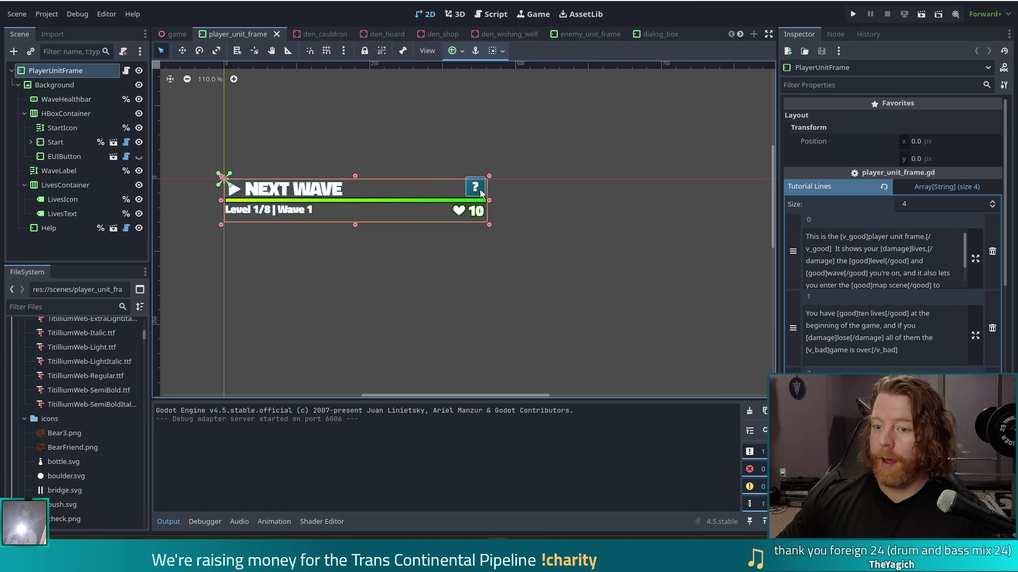
Set the Help button's Modulate alpha to 0, save player_unit_frame, and return to the game scene in 2D
{"action": "left_click", "coordinate": [49, 228]}
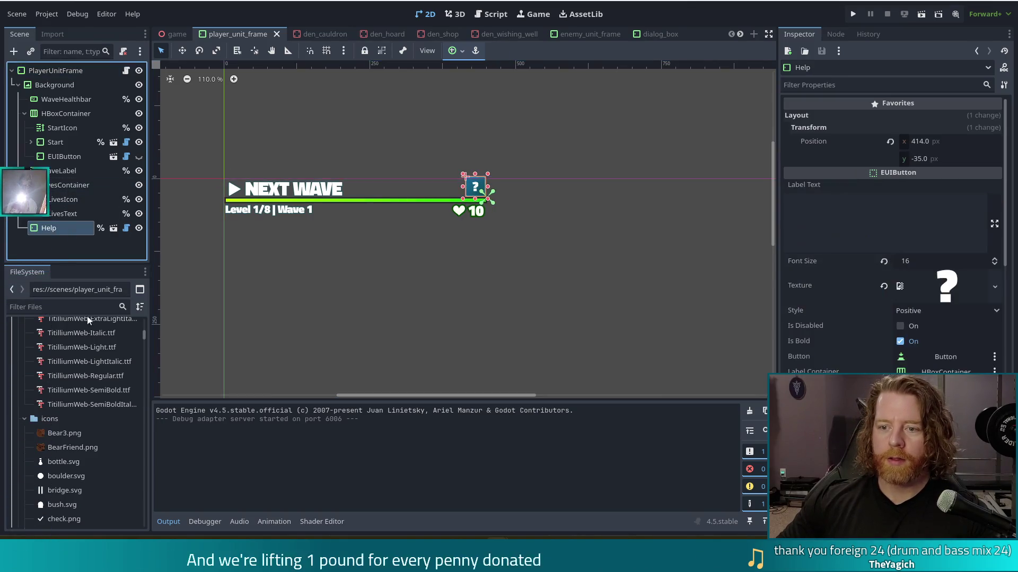
{"action": "scroll", "coordinate": [885, 350], "scroll_direction": "down", "scroll_amount": 15}
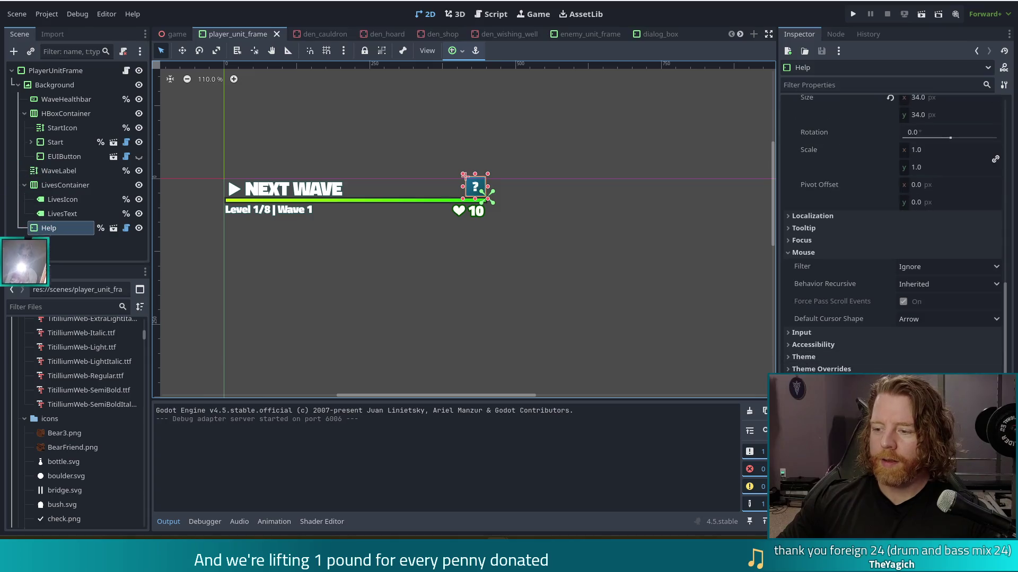
{"action": "left_click", "coordinate": [948, 381]}
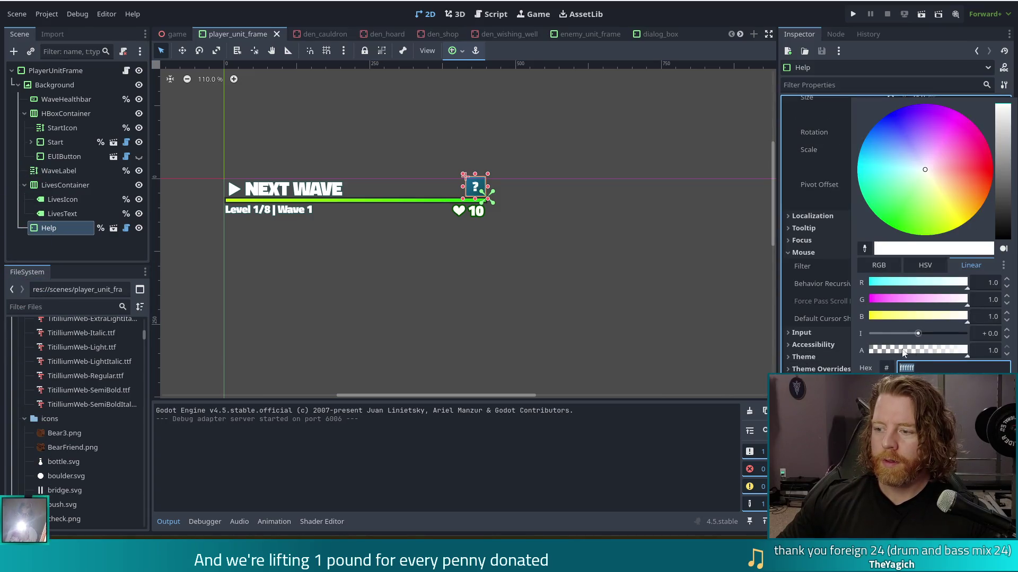
{"action": "left_click_drag", "start_coordinate": [913, 350], "coordinate": [870, 350]}
{"action": "left_click", "coordinate": [619, 351]}
{"action": "key", "text": "ctrl+s"}
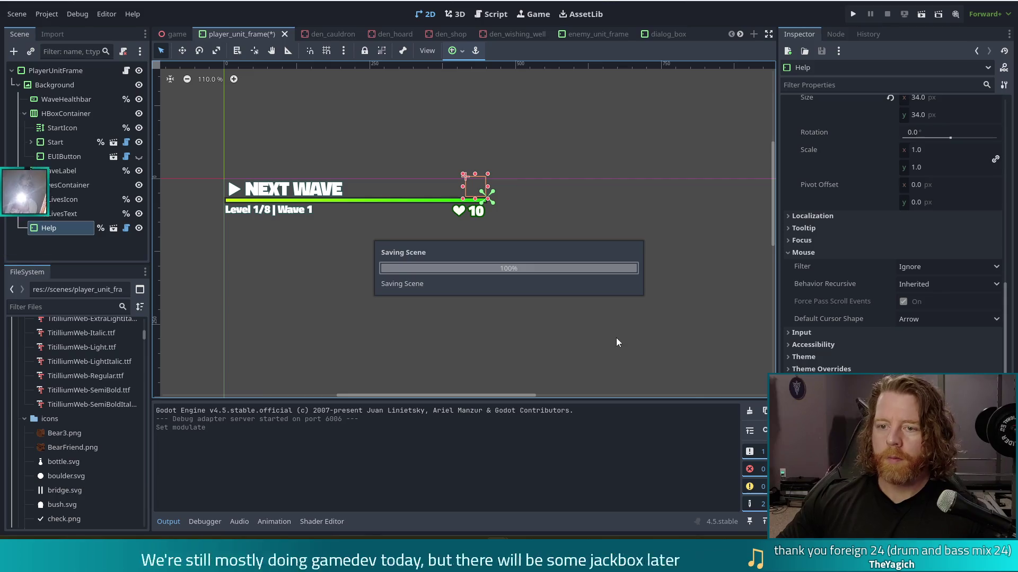
{"action": "left_click", "coordinate": [177, 35]}
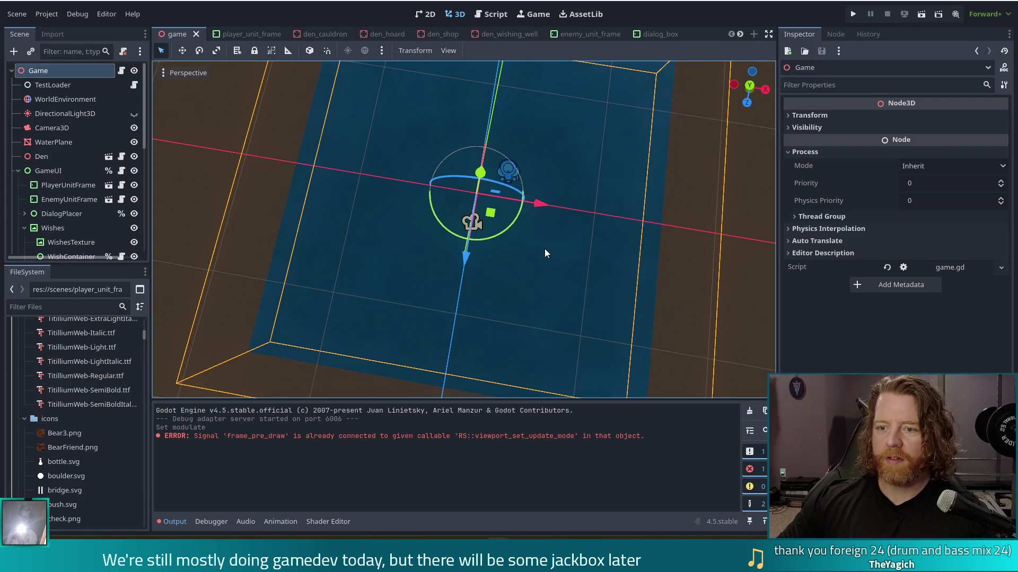
{"action": "left_click", "coordinate": [425, 13]}
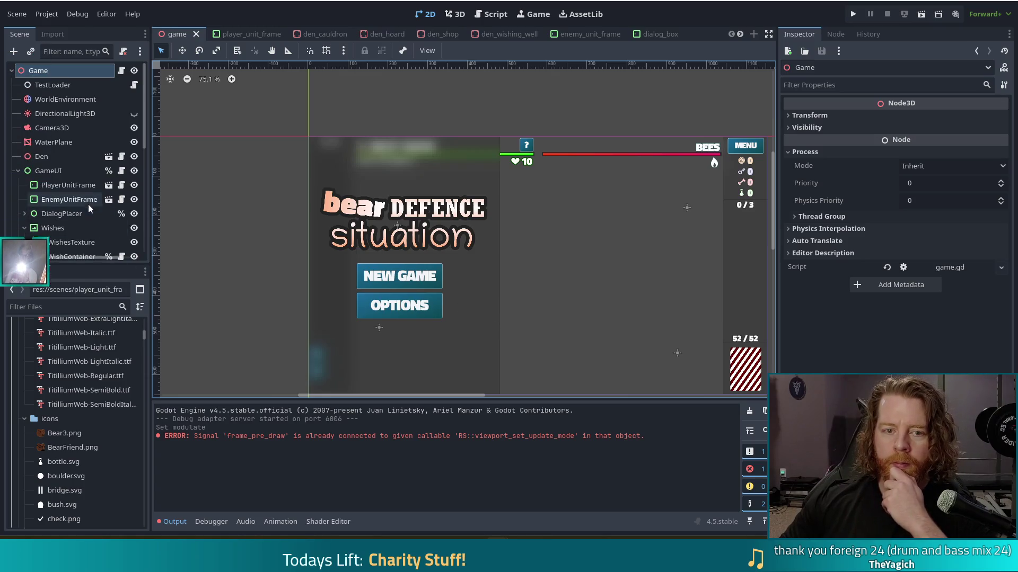
Delete the PlayerUnitFrame node from the game scene's GameUI and confirm the deletion
{"action": "left_click", "coordinate": [66, 186]}
{"action": "left_click", "coordinate": [245, 34]}
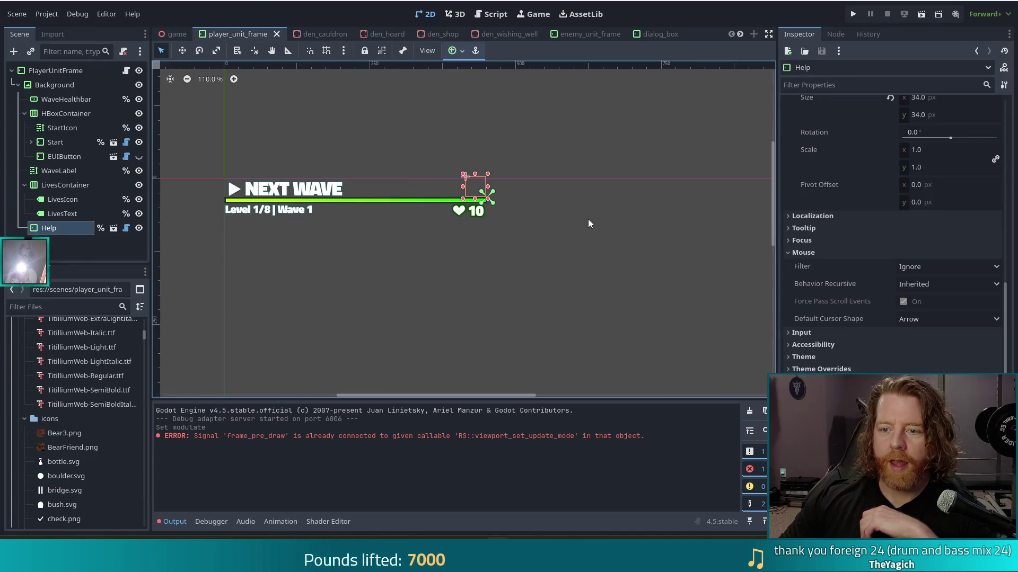
{"action": "left_click", "coordinate": [170, 34]}
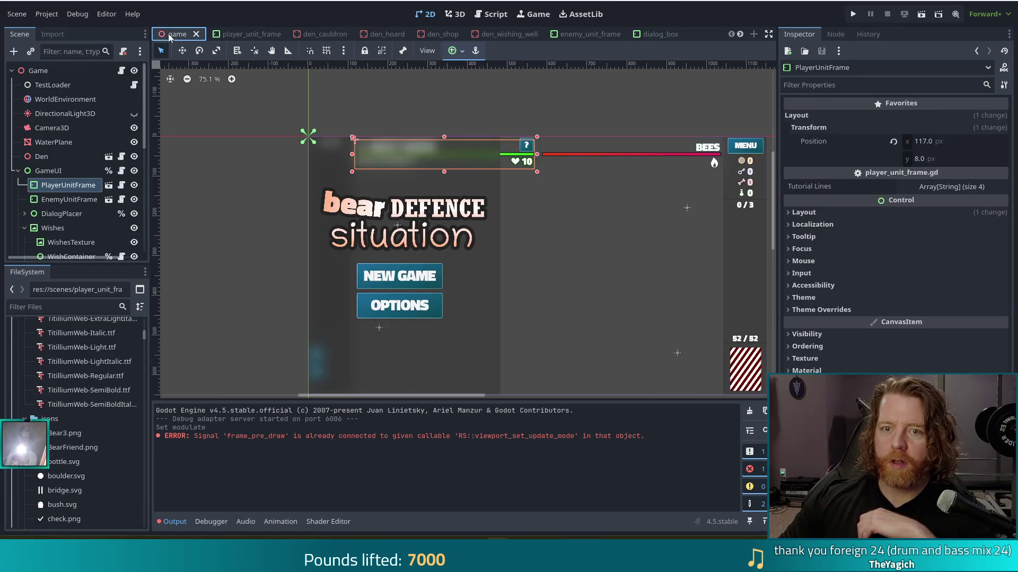
{"action": "left_click", "coordinate": [62, 186]}
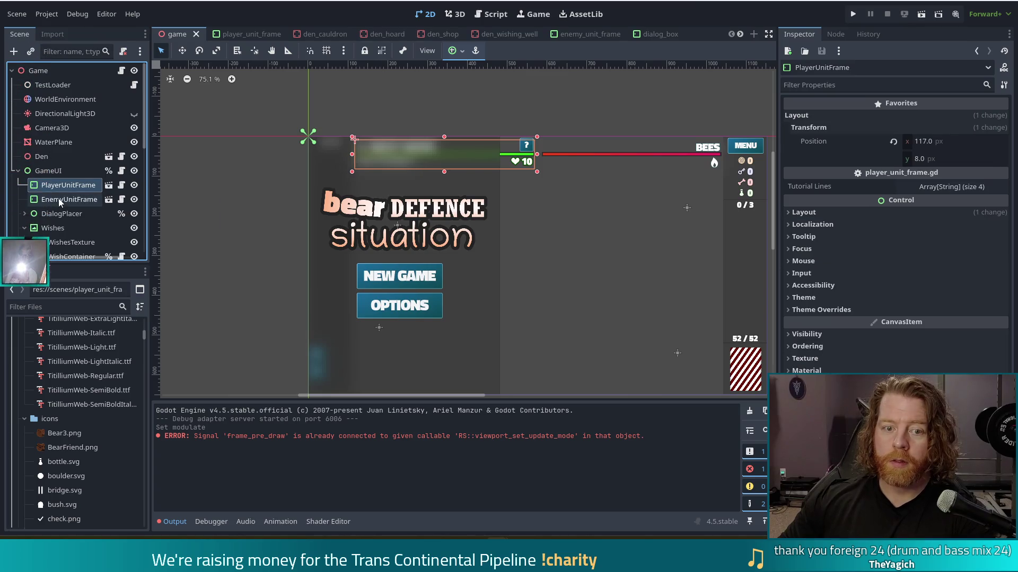
{"action": "key", "text": "Delete"}
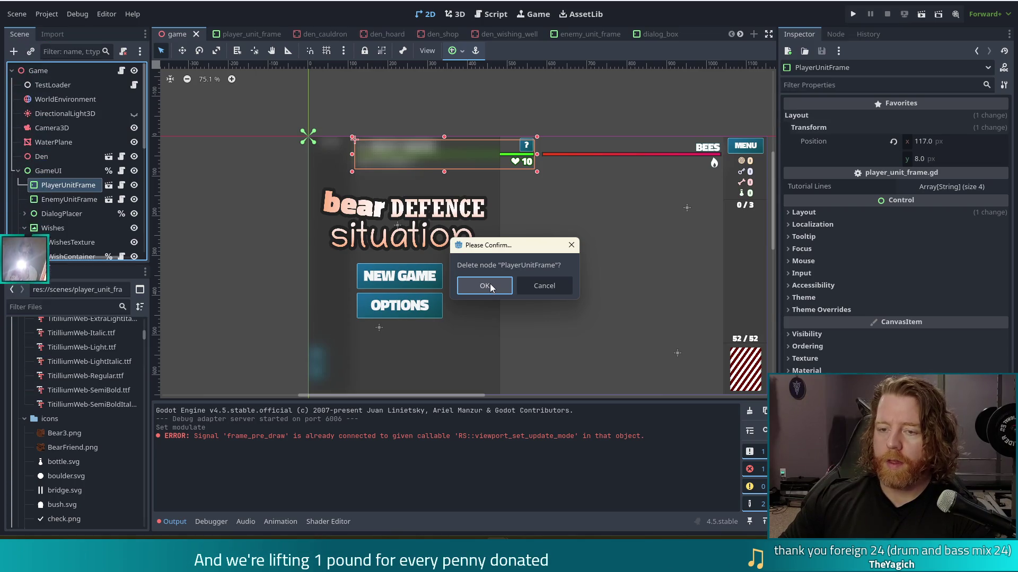
{"action": "left_click", "coordinate": [491, 287]}
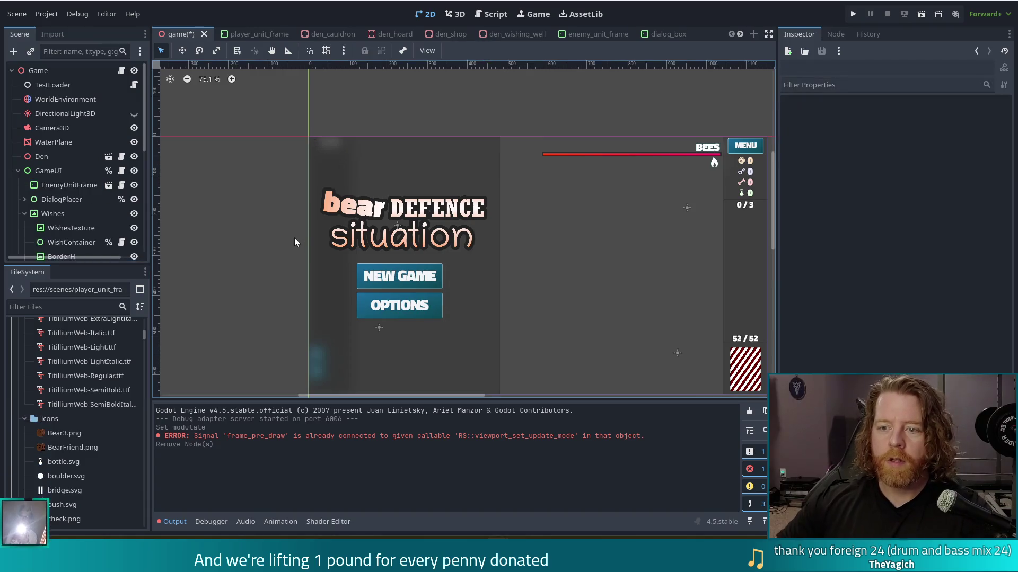
Instance player_unit_frame.tscn under GameUI and adjust its Position, then undo to restore the original frame
{"action": "type", "text": "play"}
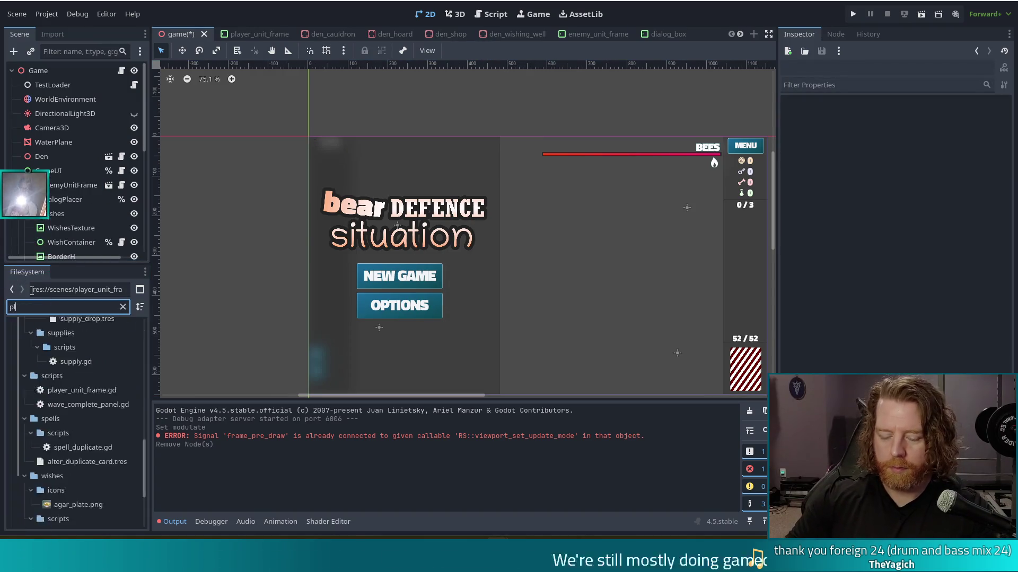
{"action": "left_click_drag", "start_coordinate": [77, 445], "coordinate": [67, 173]}
{"action": "left_click_drag", "start_coordinate": [67, 171], "coordinate": [68, 172]}
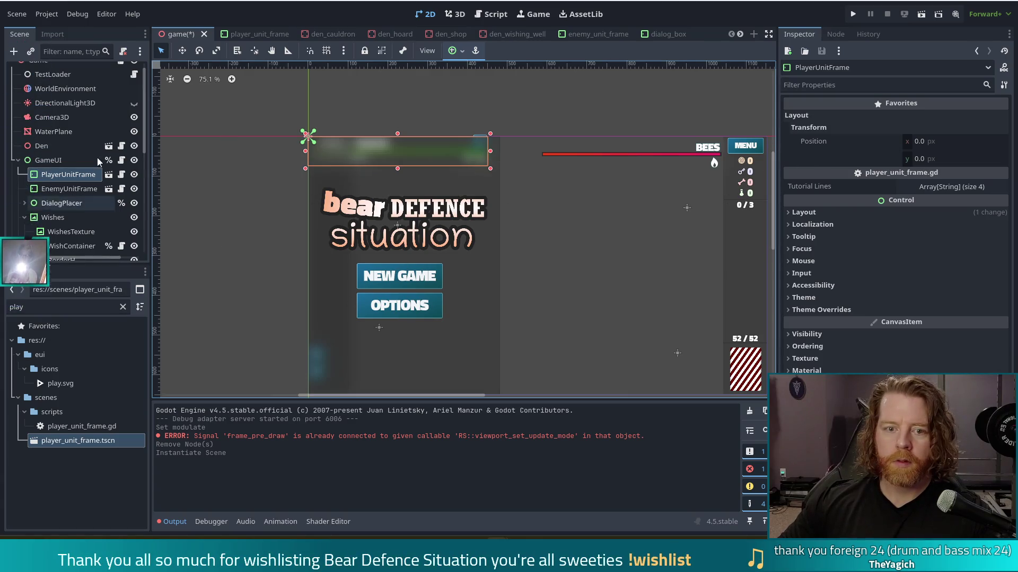
{"action": "left_click", "coordinate": [830, 143]}
{"action": "right_click", "coordinate": [828, 142]}
{"action": "left_click", "coordinate": [835, 160]}
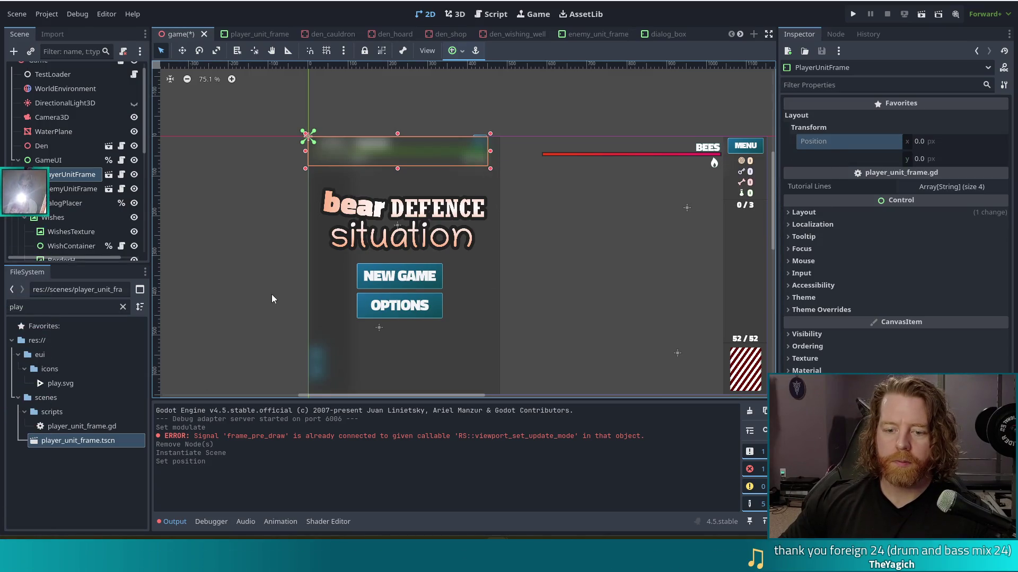
{"action": "key", "text": "ctrl+z"}
{"action": "key", "text": "ctrl+z"}
{"action": "key", "text": "ctrl+z"}
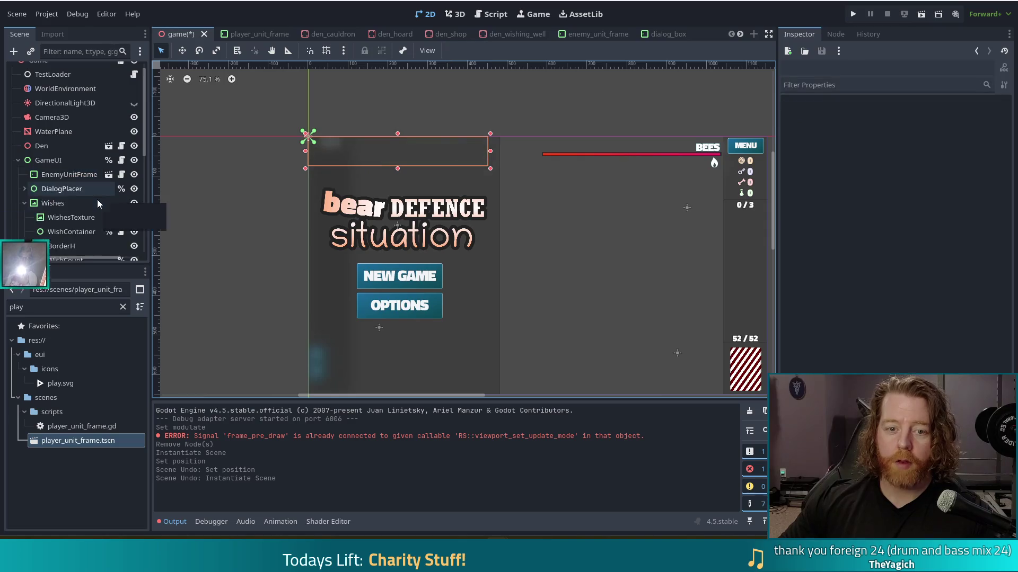
Mark PlayerUnitFrame as Access as Unique Name and save the game scene
{"action": "right_click", "coordinate": [56, 177]}
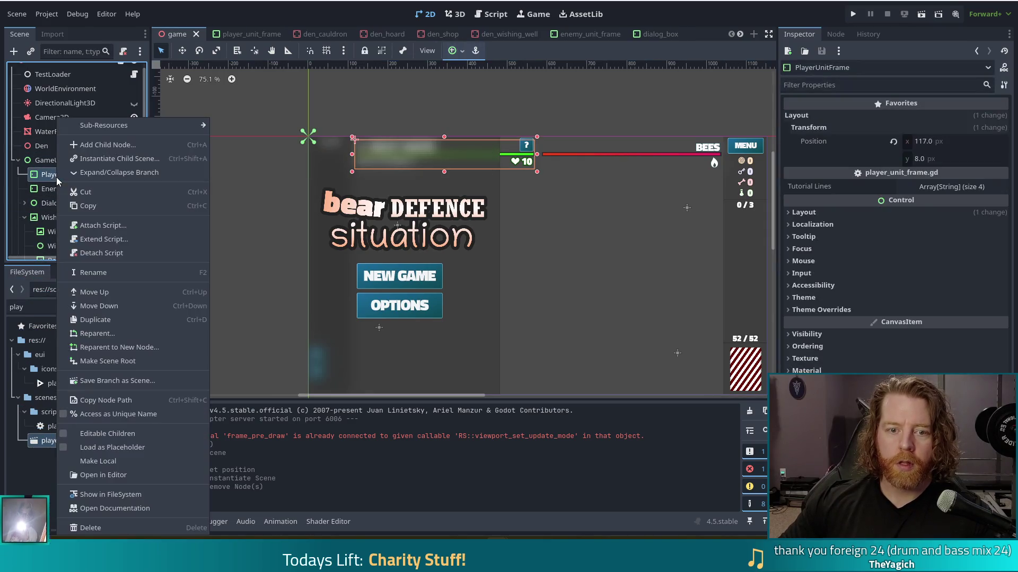
{"action": "left_click", "coordinate": [122, 415]}
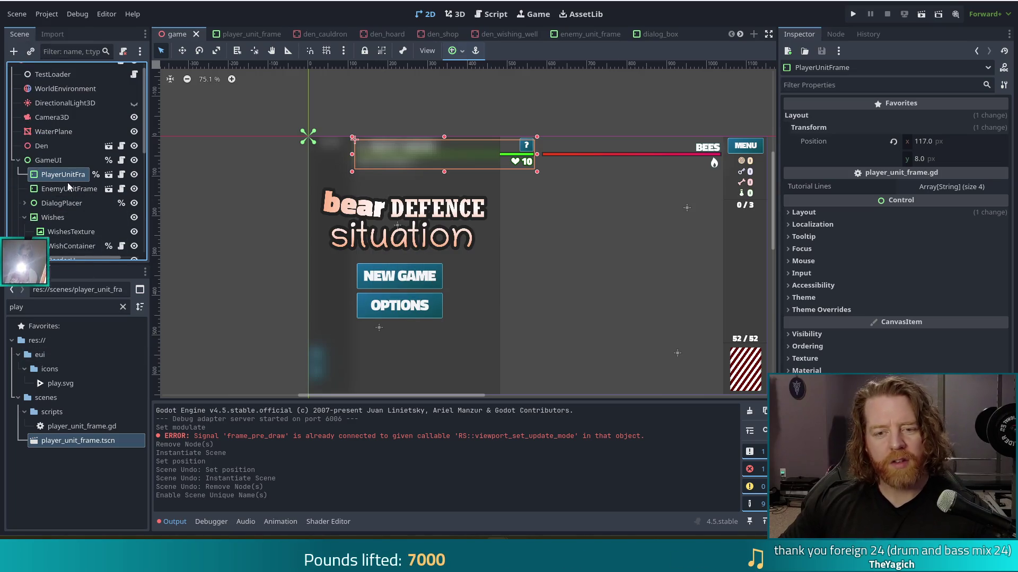
{"action": "scroll", "coordinate": [79, 118], "scroll_direction": "up", "scroll_amount": 1}
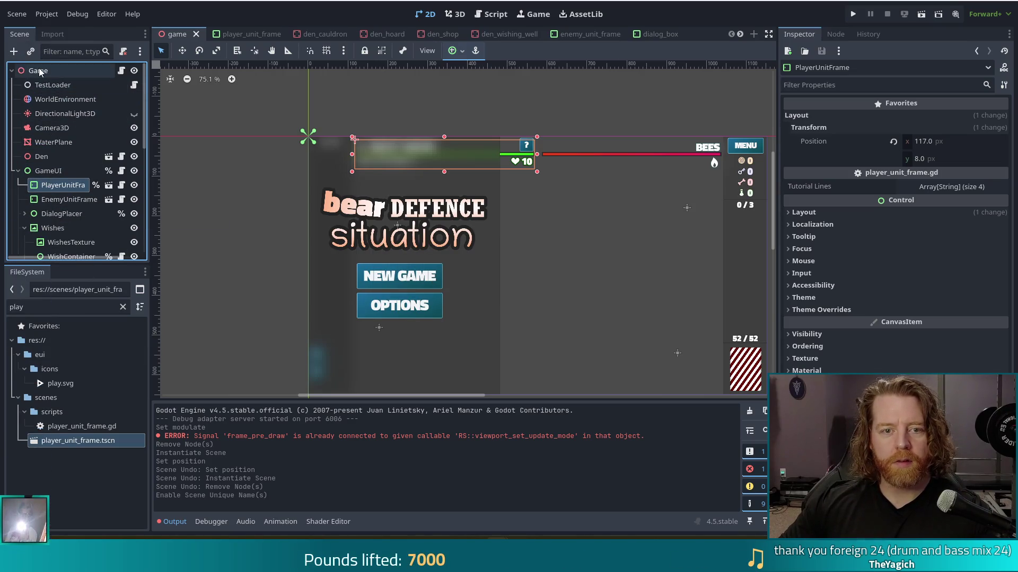
{"action": "left_click", "coordinate": [42, 71]}
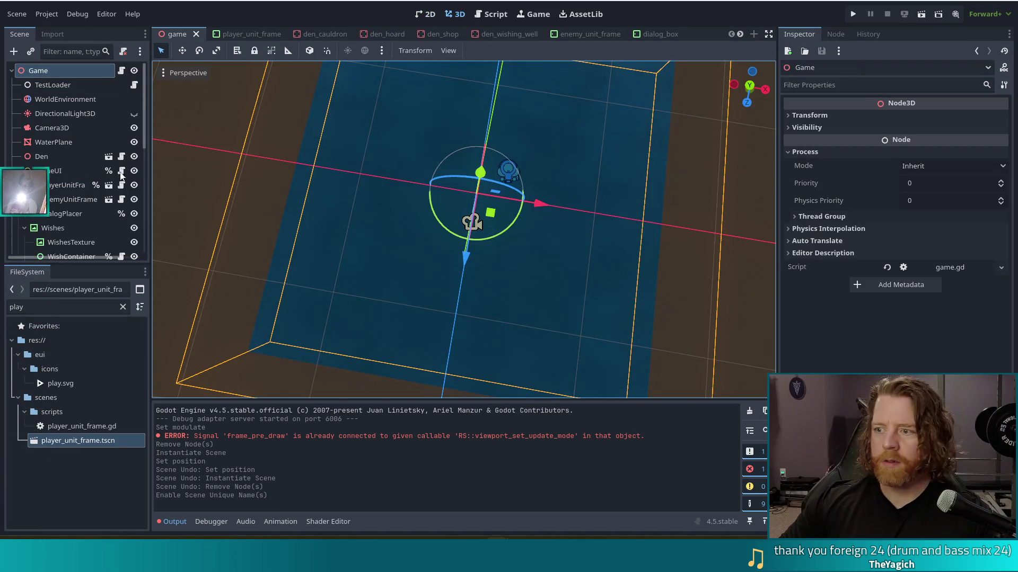
{"action": "left_click", "coordinate": [43, 172]}
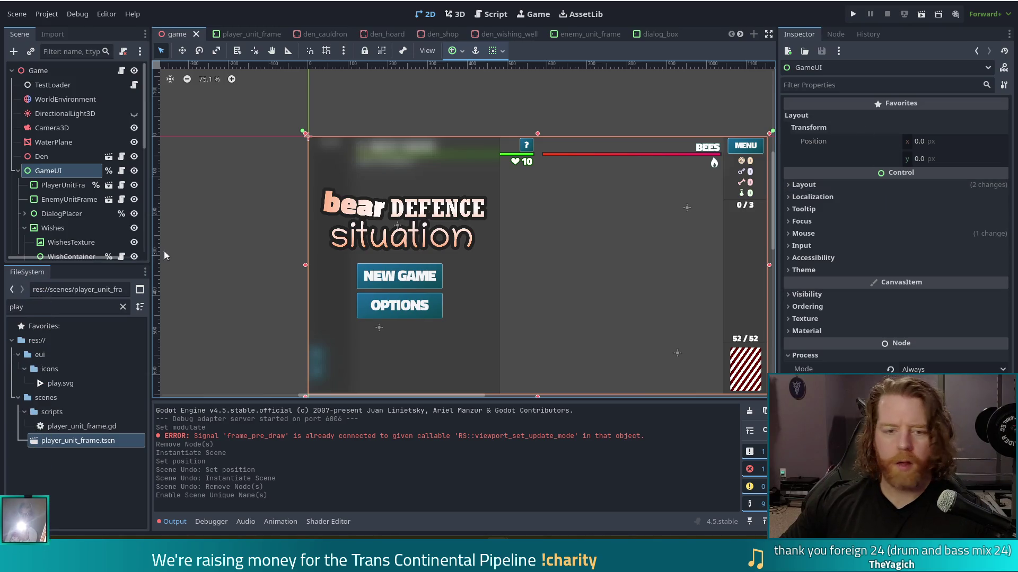
{"action": "left_click", "coordinate": [67, 198]}
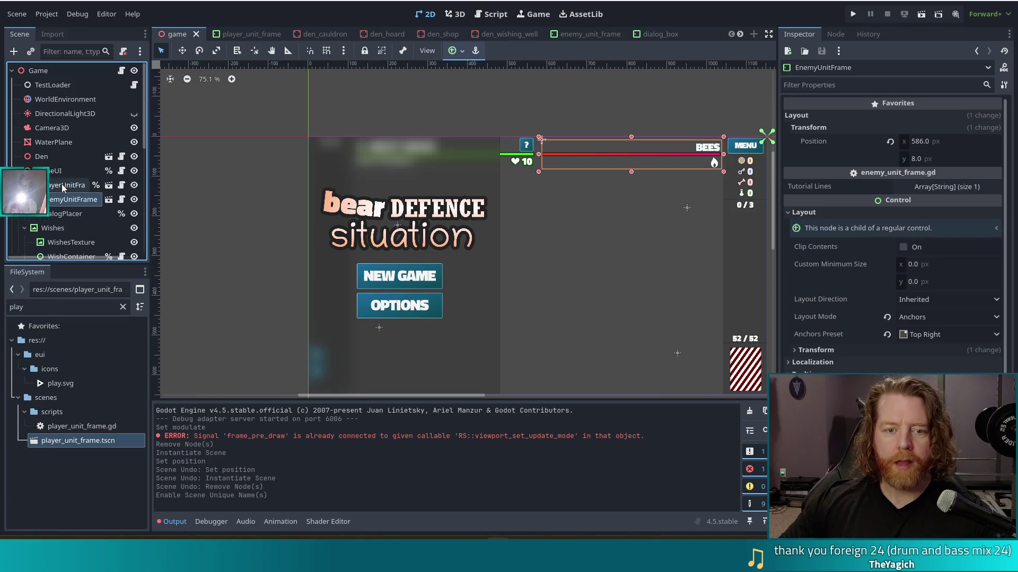
{"action": "key", "text": "ctrl+s"}
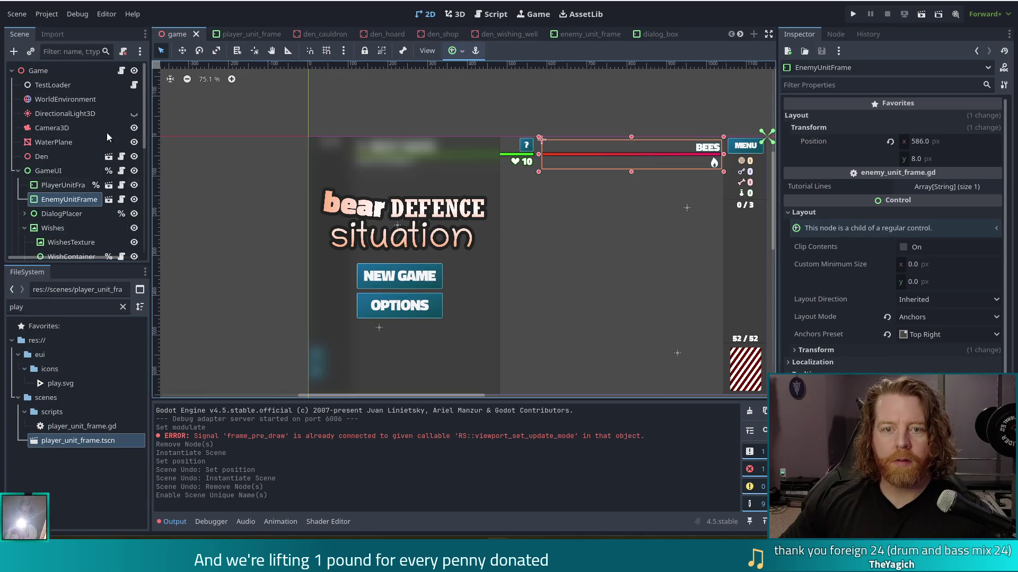
Locate player_unit_frame.tscn in the file manager and open it as plain text
{"action": "left_click", "coordinate": [249, 34]}
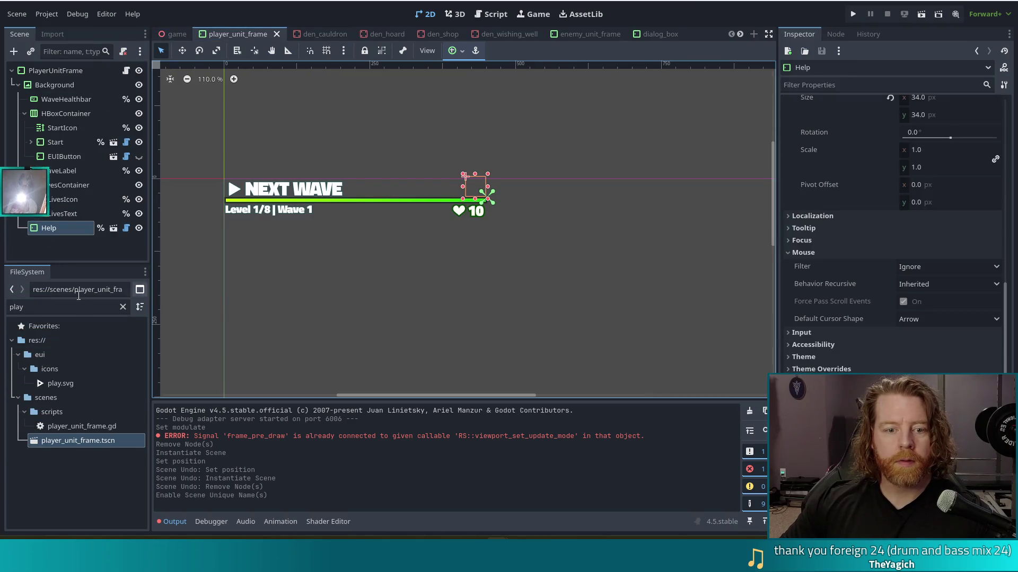
{"action": "right_click", "coordinate": [87, 443]}
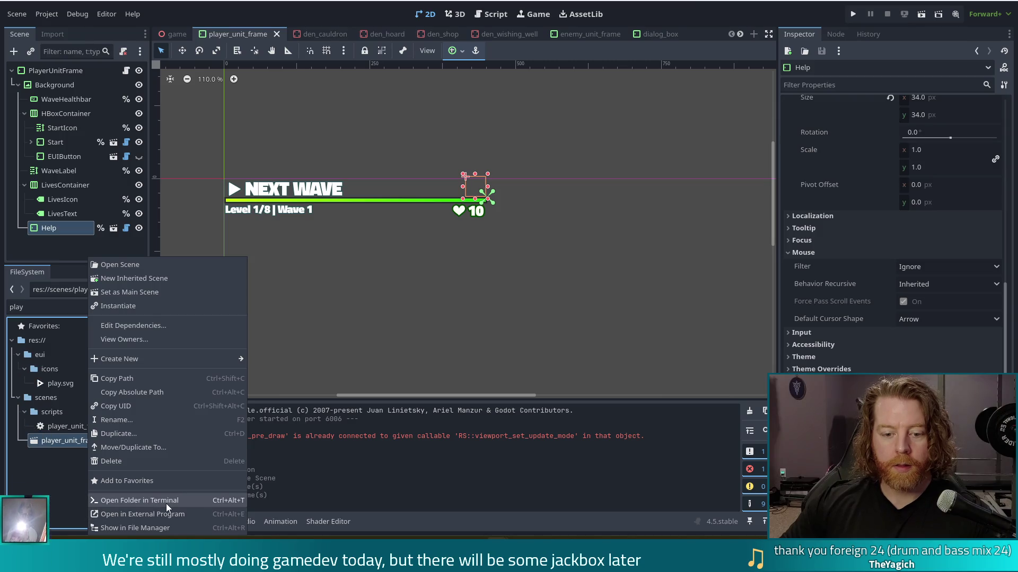
{"action": "left_click", "coordinate": [132, 526]}
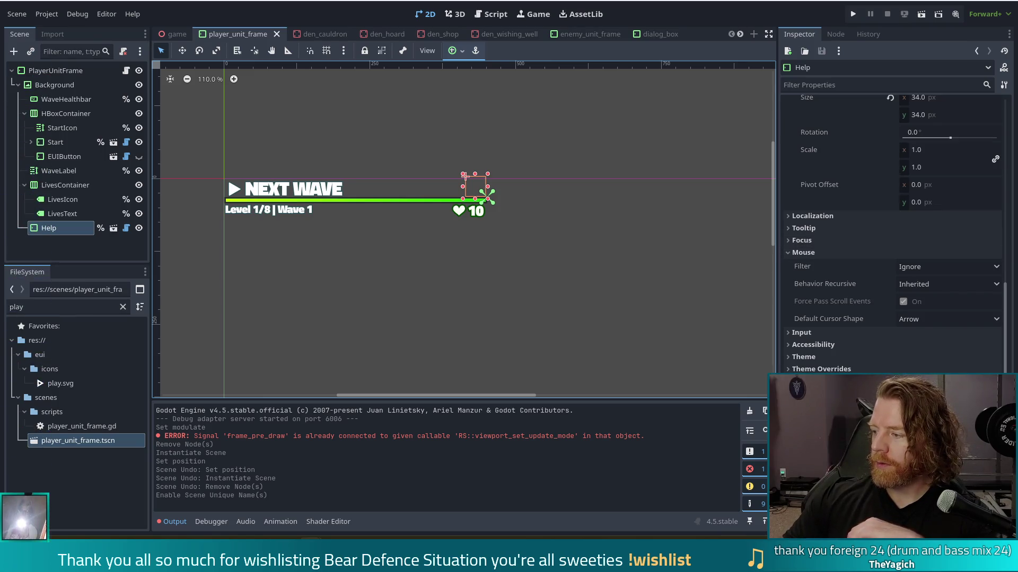
{"action": "key", "text": "alt+Tab"}
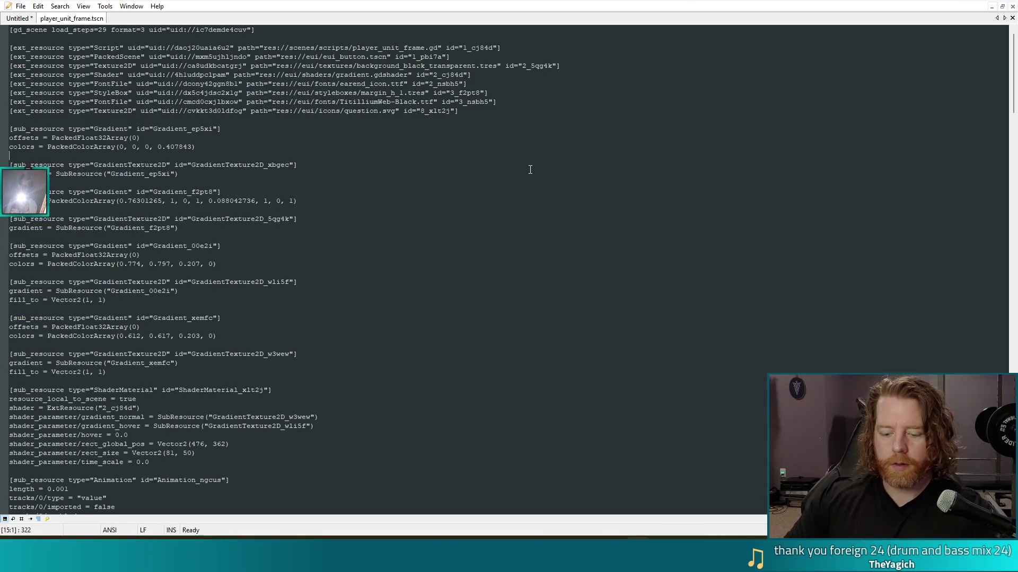
Search the scene file for 'modulate' and inspect the matching Animation_ngcus track block
{"action": "key", "text": "ctrl+f"}
{"action": "key", "text": "BackSpace"}
{"action": "key", "text": "BackSpace"}
{"action": "key", "text": "Return"}
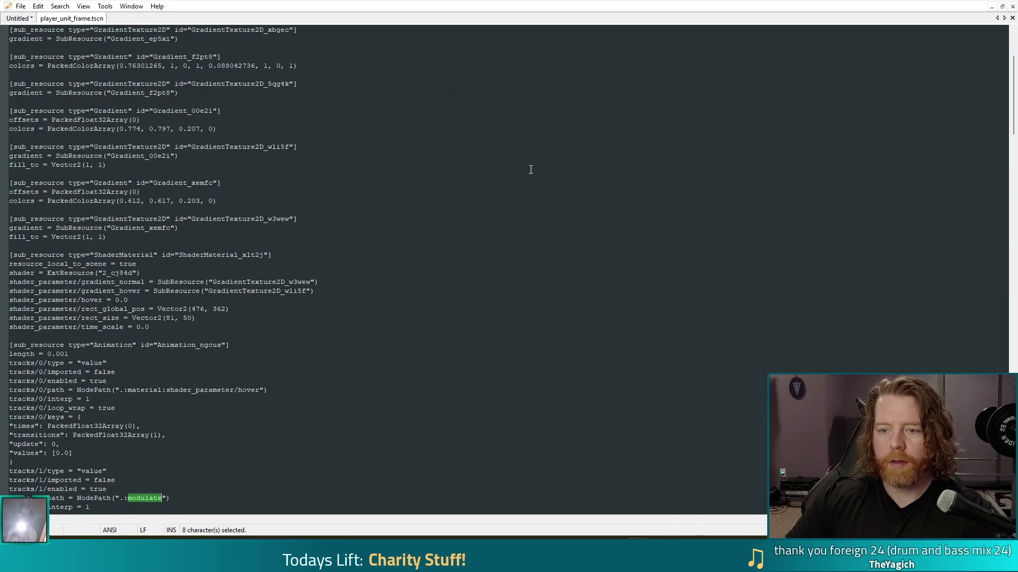
{"action": "scroll", "coordinate": [359, 268], "scroll_direction": "down", "scroll_amount": 8}
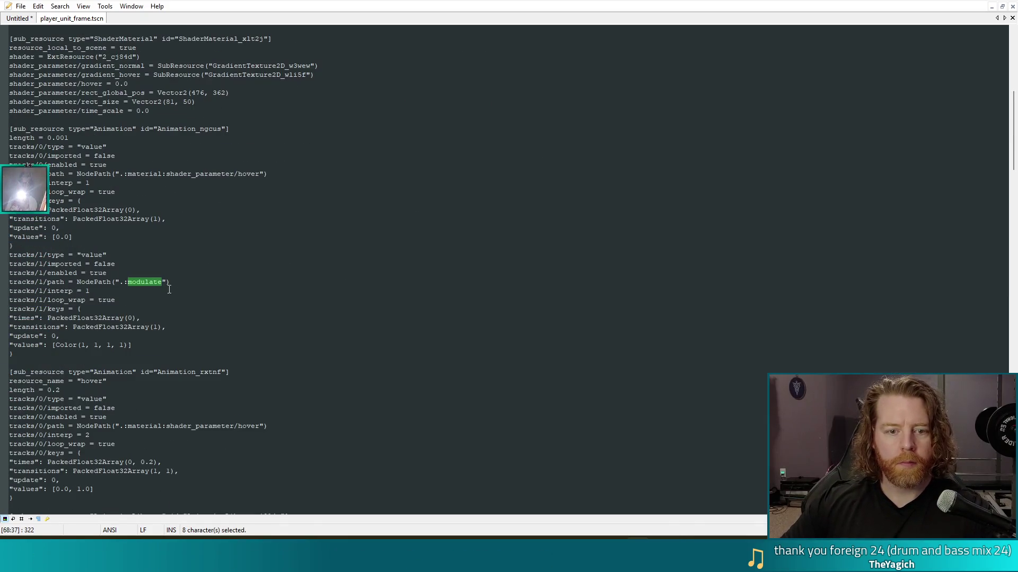
{"action": "left_click_drag", "start_coordinate": [85, 254], "coordinate": [164, 324]}
{"action": "left_click", "coordinate": [71, 282]}
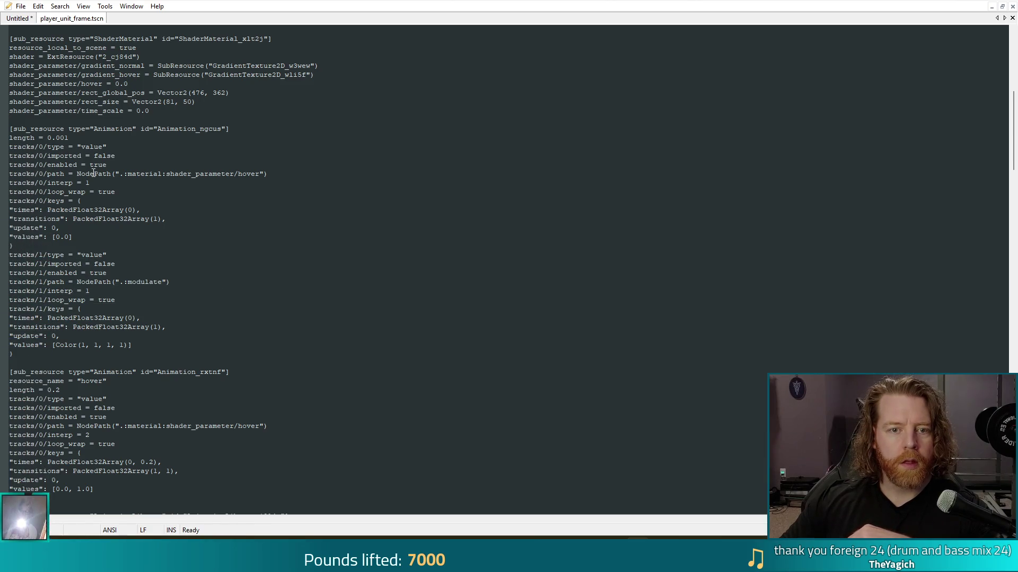
{"action": "mouse_move", "coordinate": [9, 129]}
{"action": "left_mouse_down"}
{"action": "mouse_move", "coordinate": [193, 186]}
{"action": "mouse_move", "coordinate": [191, 249]}
{"action": "left_mouse_up"}
{"action": "left_click", "coordinate": [108, 184]}
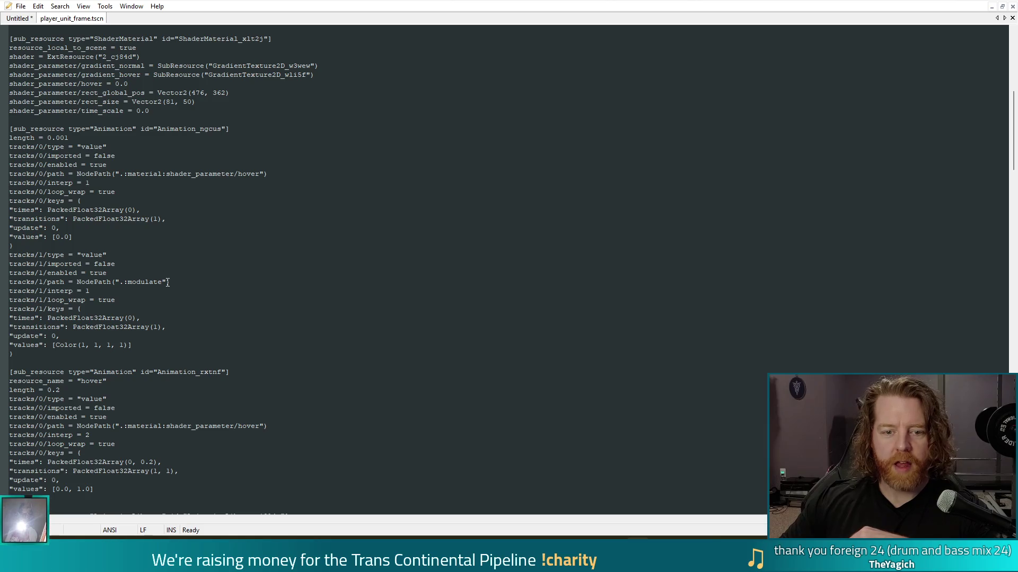
Find the MarginContainer's modulate line, then close the player_unit_frame.tscn tab
{"action": "key", "text": "ctrl+f"}
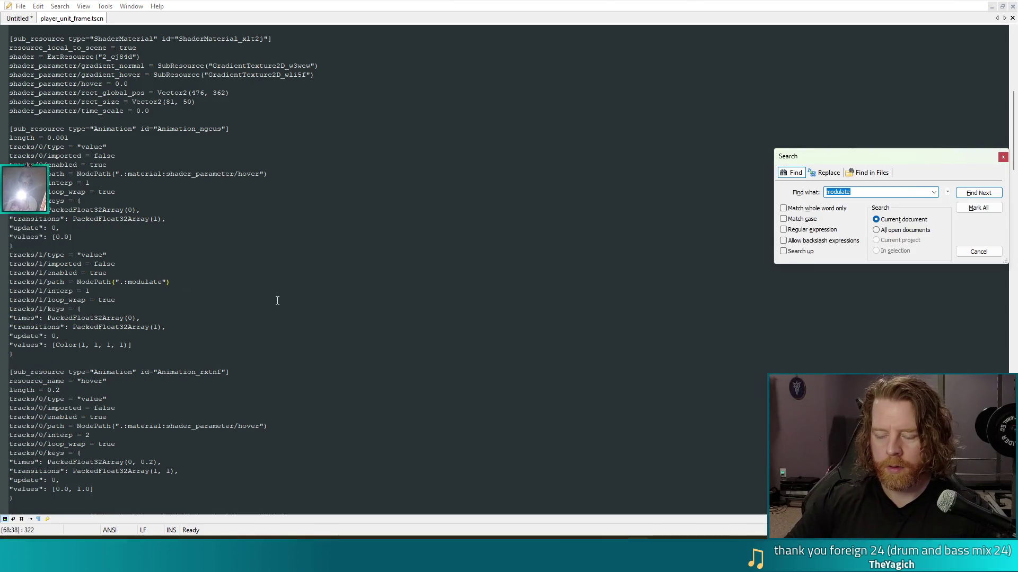
{"action": "type", "text": "modulat"}
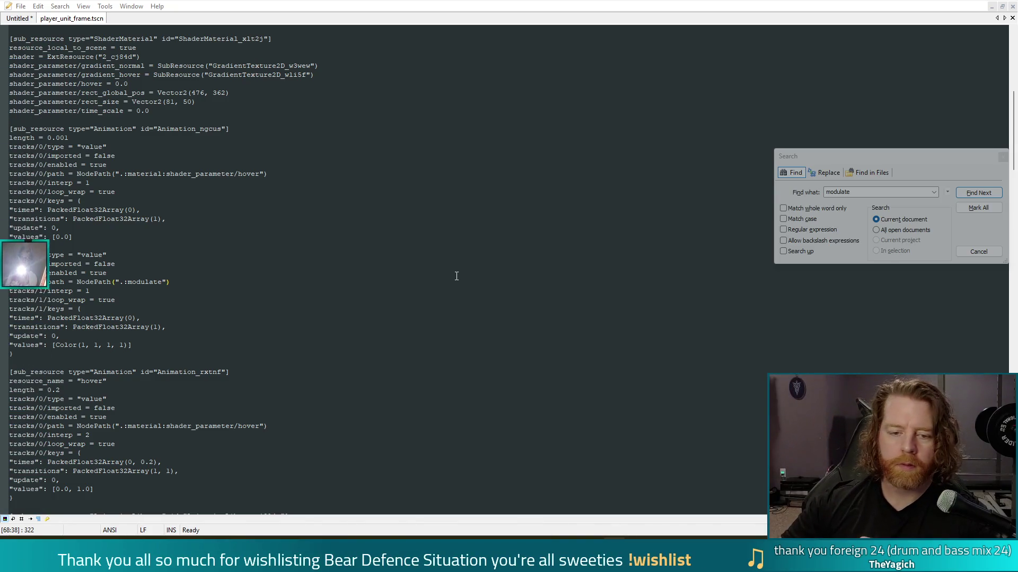
{"action": "scroll", "coordinate": [455, 276], "scroll_direction": "down", "scroll_amount": 4}
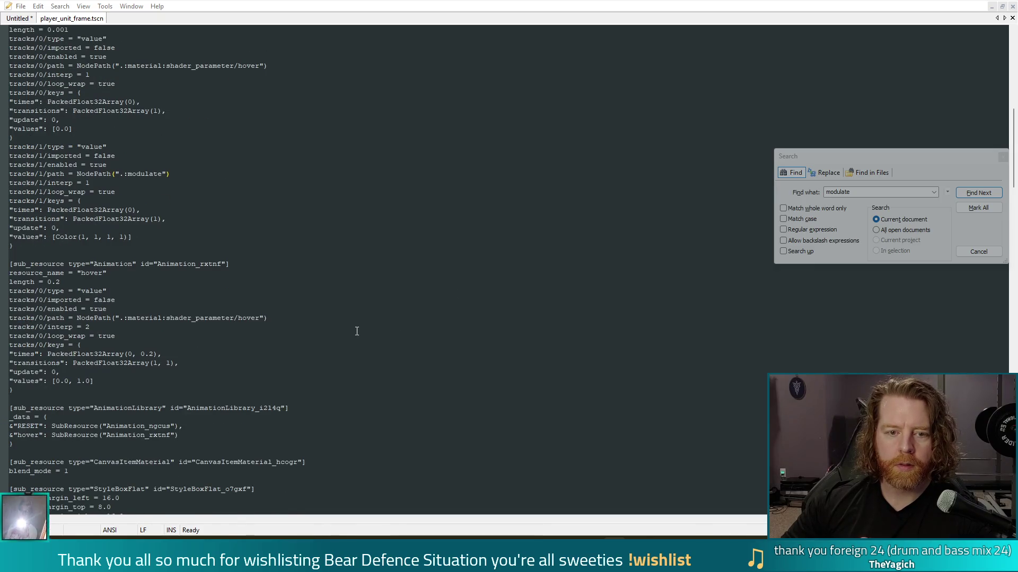
{"action": "left_click_drag", "start_coordinate": [932, 154], "coordinate": [819, 152]}
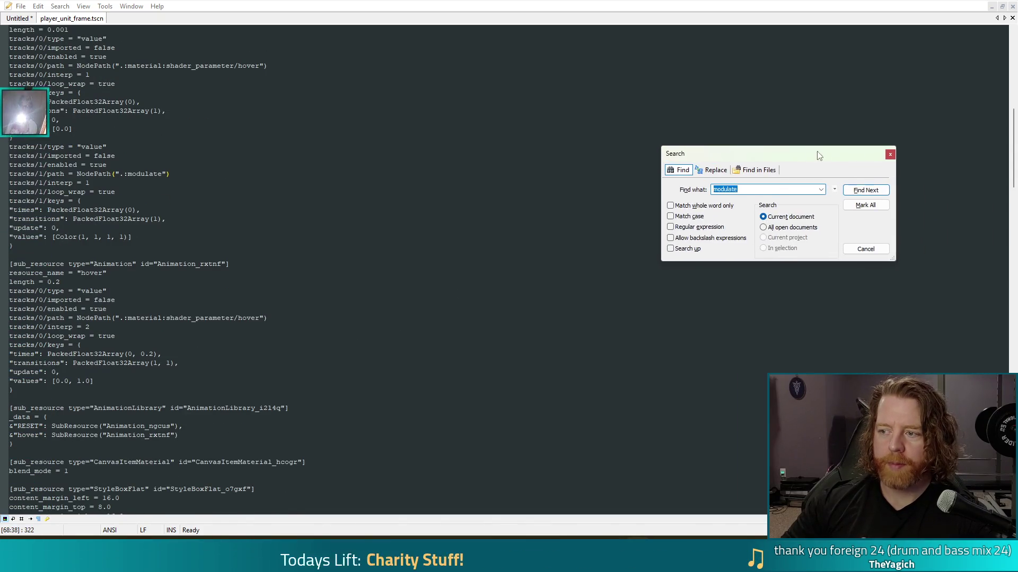
{"action": "left_click", "coordinate": [867, 190]}
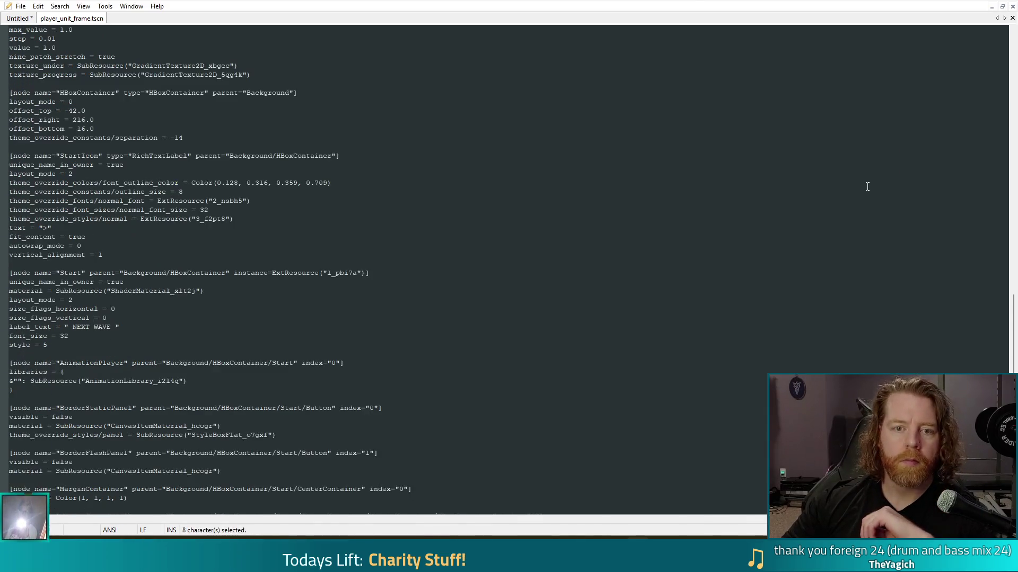
{"action": "scroll", "coordinate": [53, 445], "scroll_direction": "down", "scroll_amount": 2}
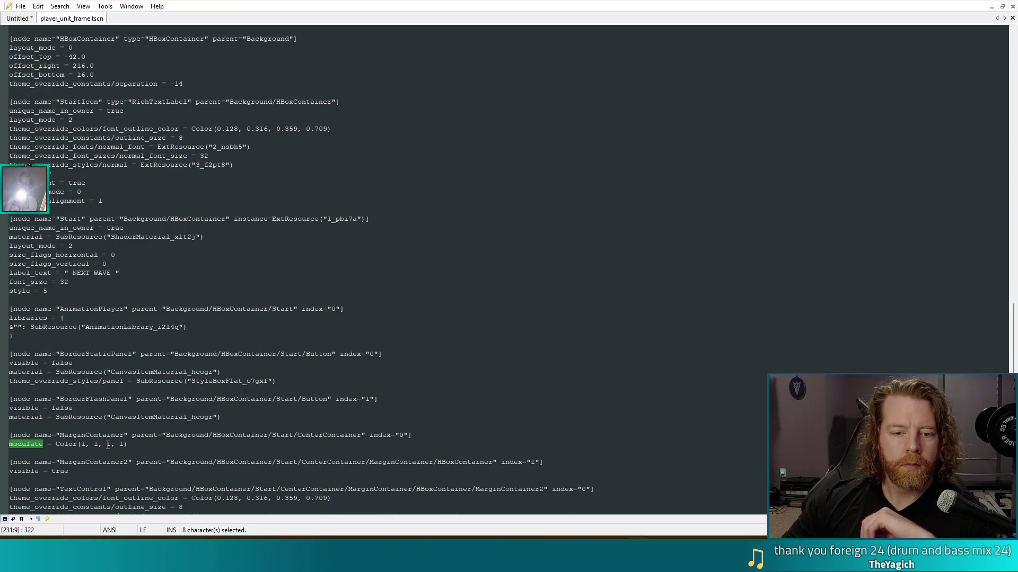
{"action": "left_click_drag", "start_coordinate": [130, 445], "coordinate": [2, 435]}
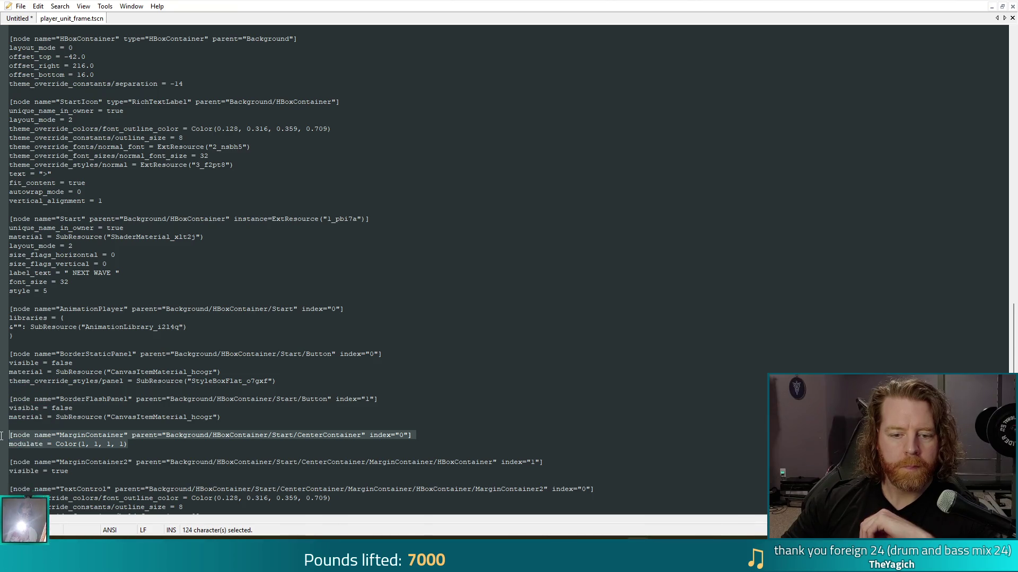
{"action": "left_click", "coordinate": [132, 445]}
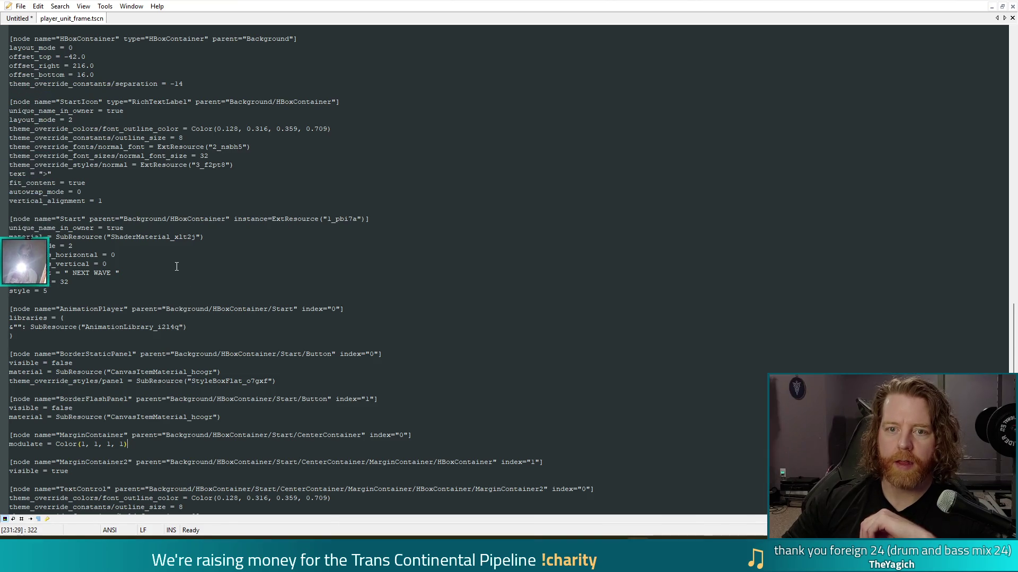
{"action": "middle_click", "coordinate": [85, 22]}
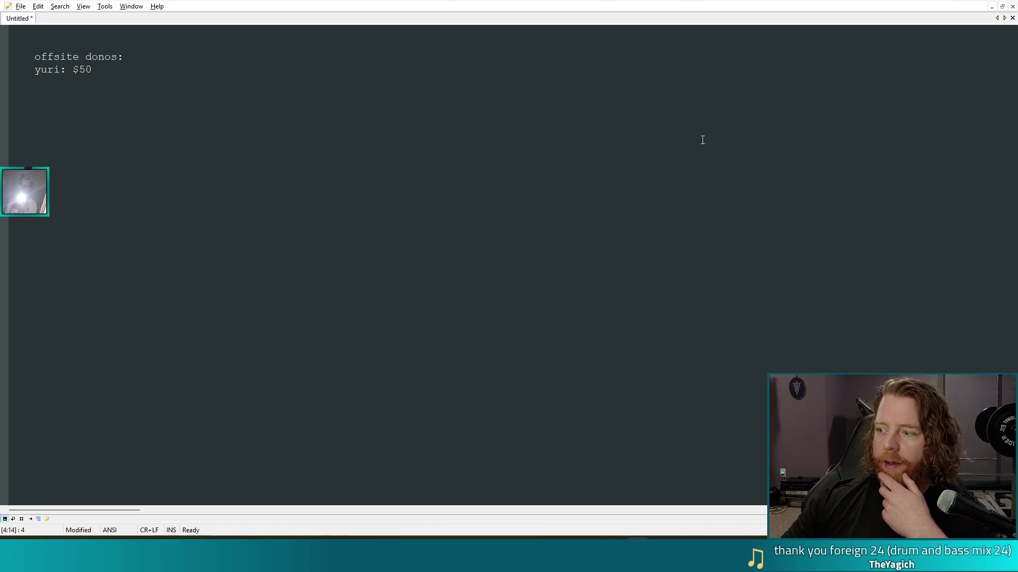
{"action": "mouse_move", "coordinate": [498, 562]}
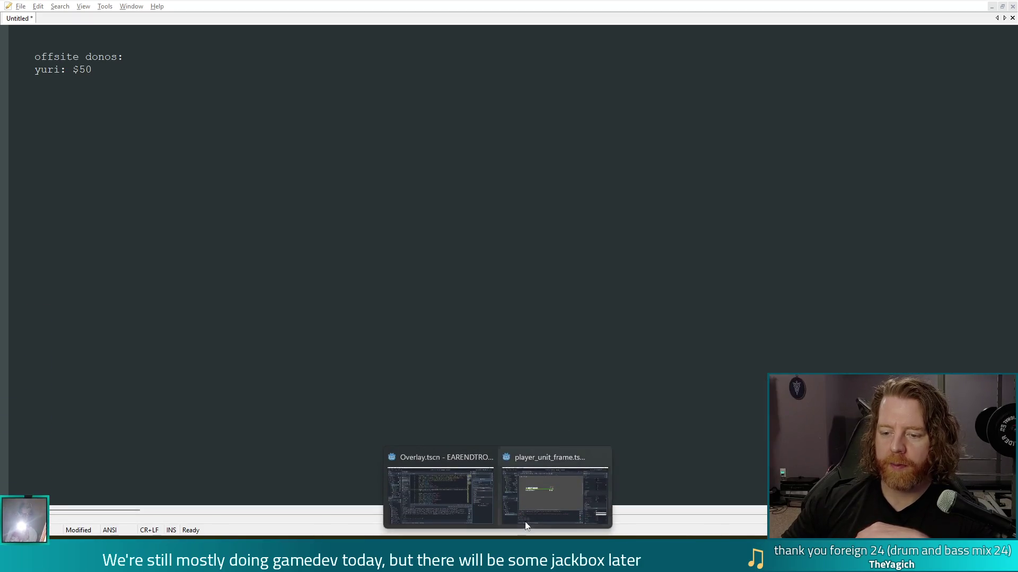
Back in Godot, hide the Help node and save the player_unit_frame scene
{"action": "left_click", "coordinate": [577, 500]}
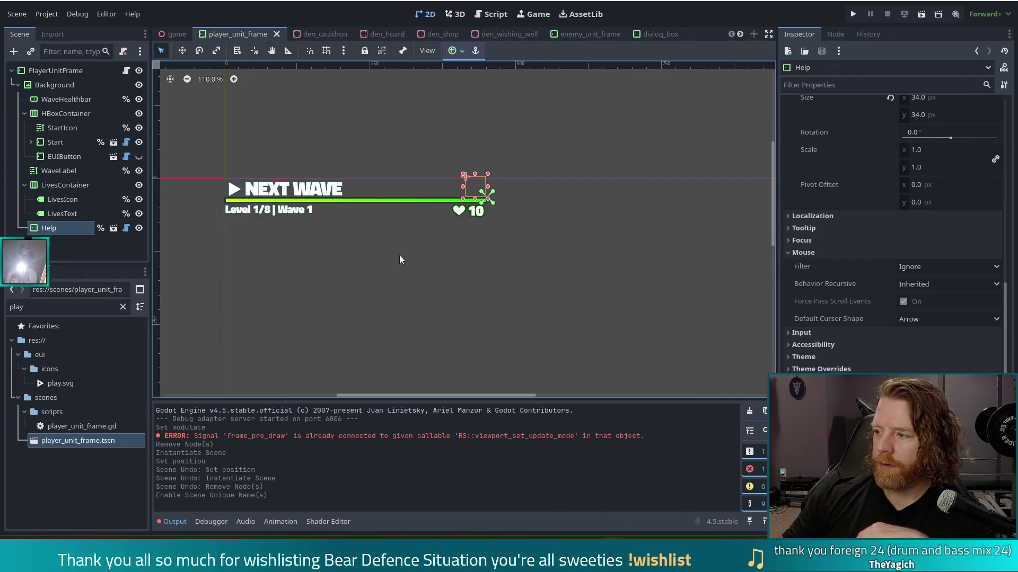
{"action": "left_click", "coordinate": [138, 228]}
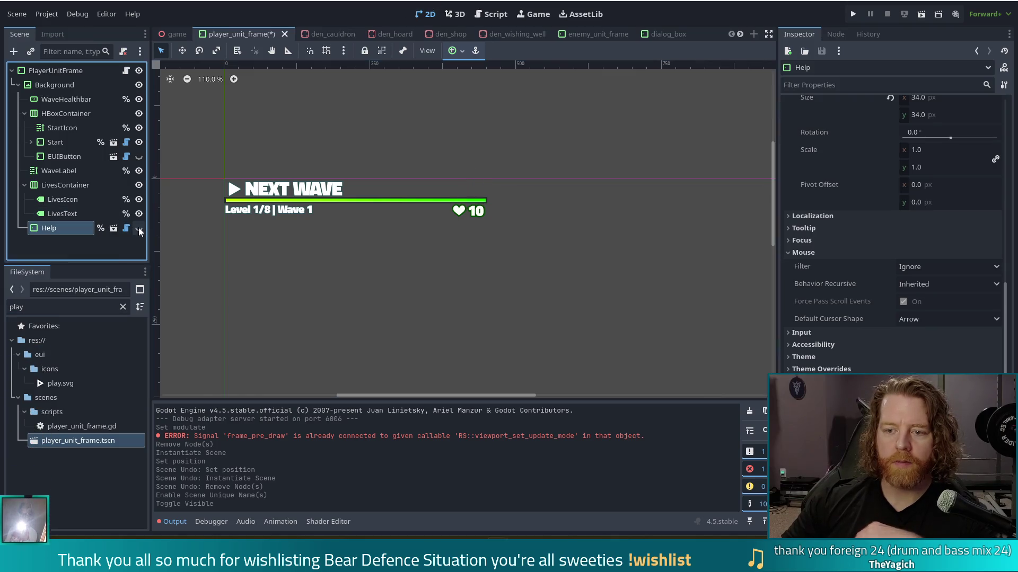
{"action": "key", "text": "ctrl+s"}
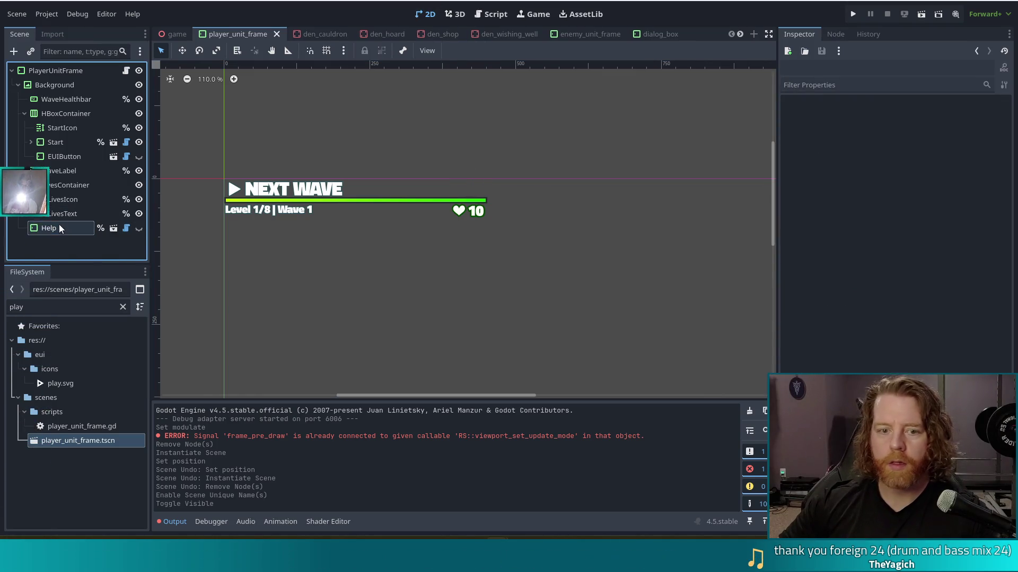
{"action": "key", "text": "ctrl+s"}
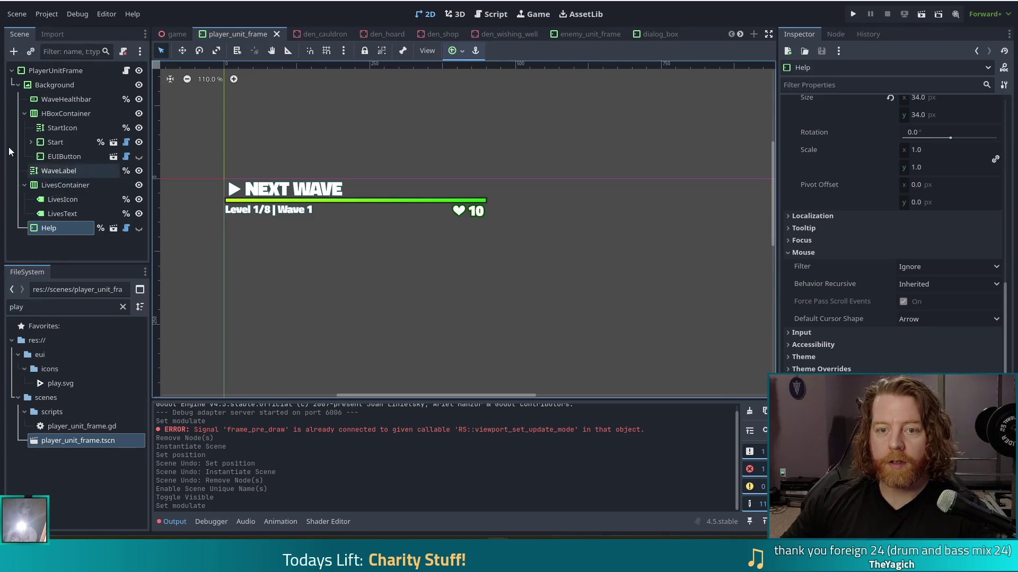
Delete the commented '#_help.hide()' line from player_unit_frame.gd, save, and run the game with F5
{"action": "left_click", "coordinate": [486, 15]}
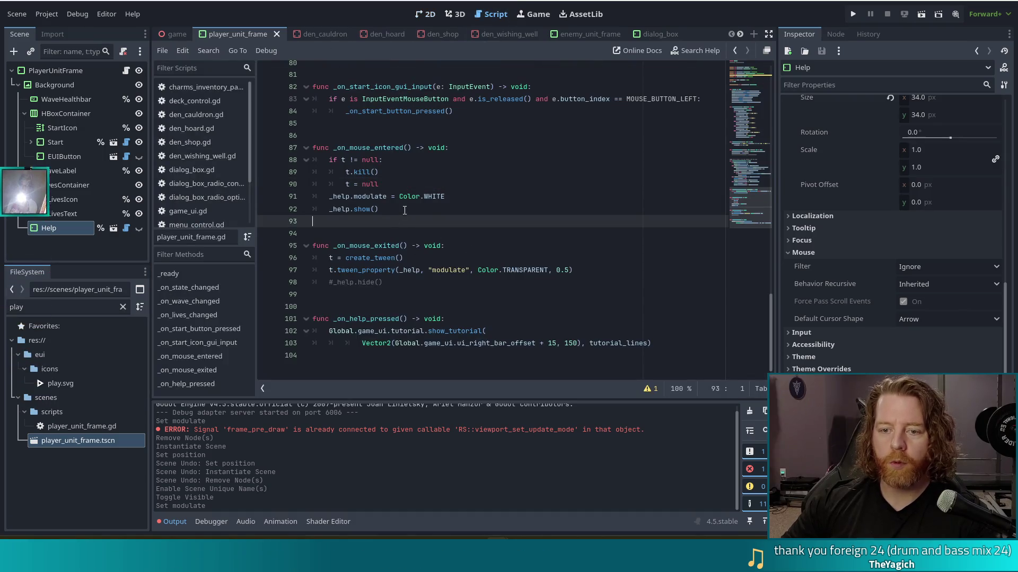
{"action": "left_click", "coordinate": [397, 278]}
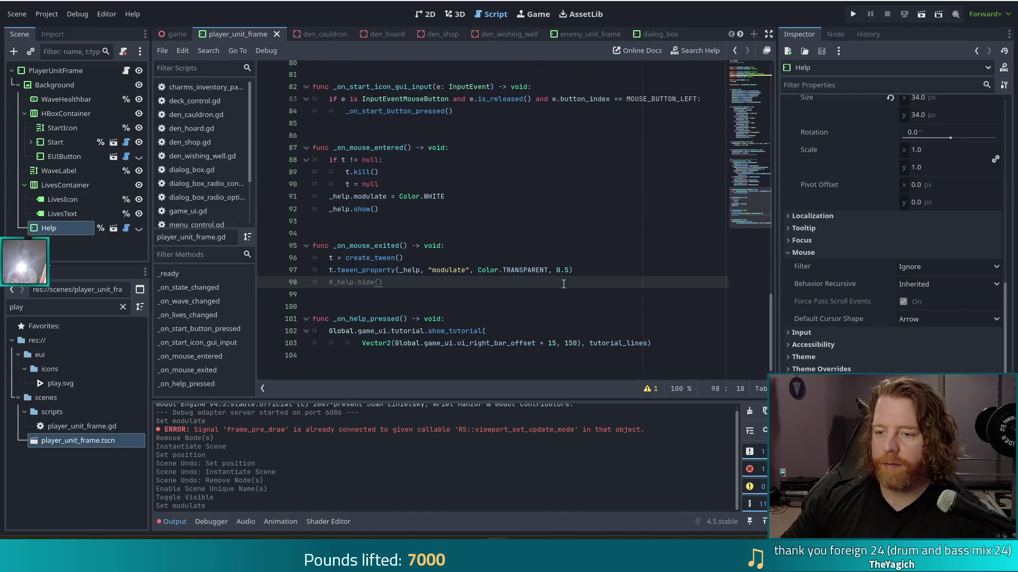
{"action": "key", "text": "BackSpace"}
{"action": "key", "text": "BackSpace"}
{"action": "key", "text": "BackSpace"}
{"action": "key", "text": "ctrl+s"}
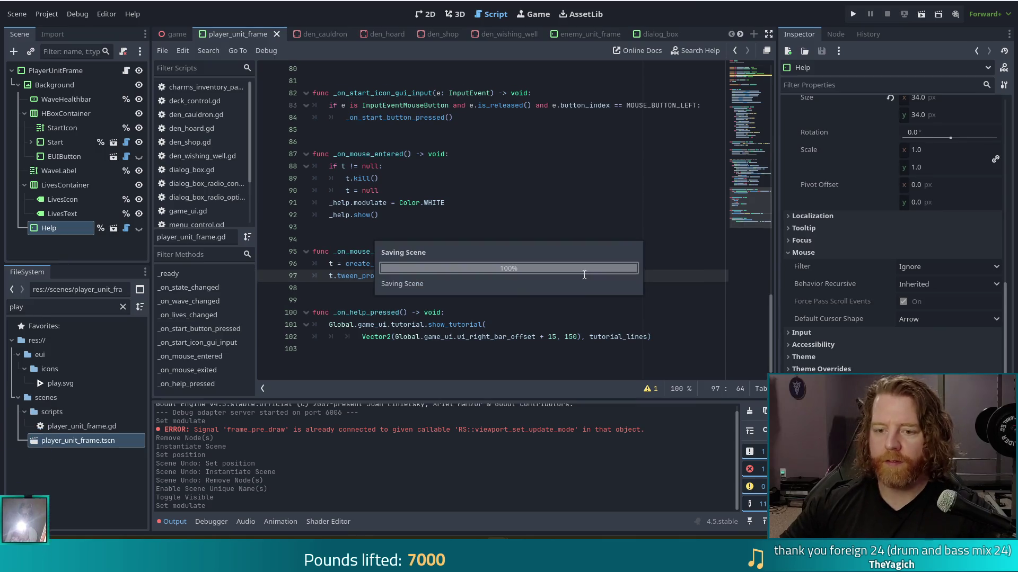
{"action": "key", "text": "F5"}
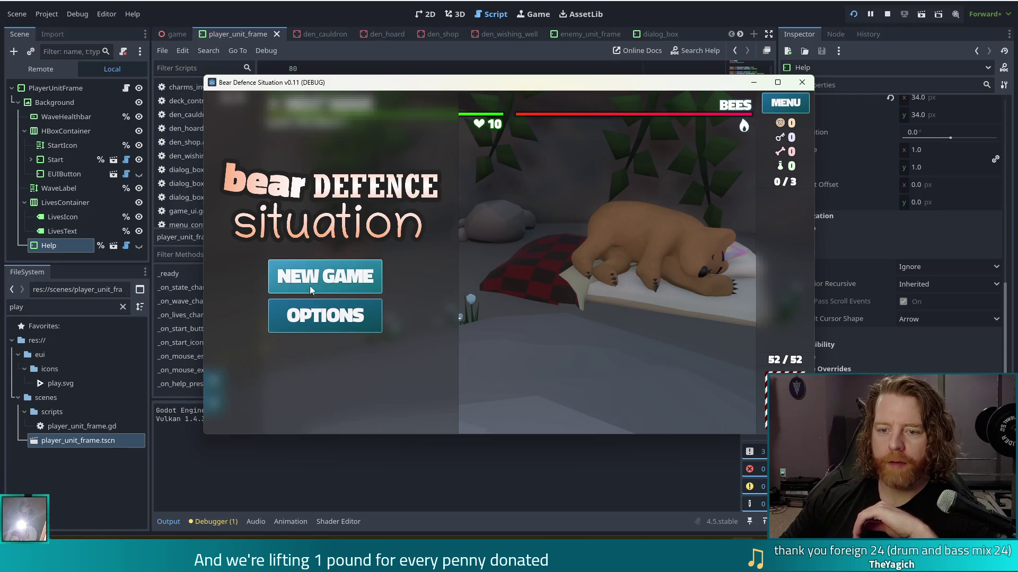
Start a NEW GAME, stop the test run, then toggle off GameUI's visibility in the game scene
{"action": "left_click", "coordinate": [328, 279]}
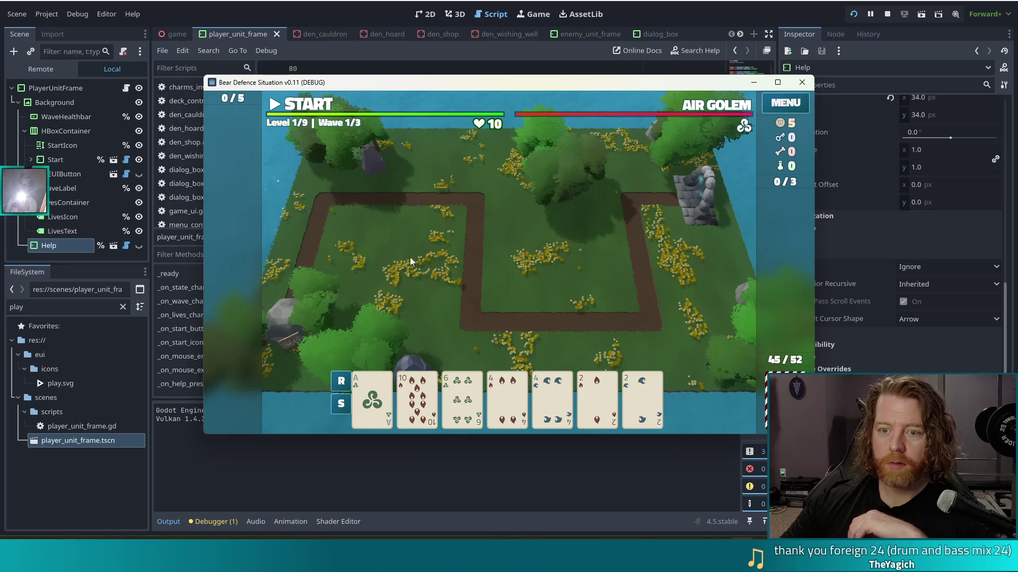
{"action": "left_click", "coordinate": [888, 15]}
{"action": "left_click", "coordinate": [175, 34]}
{"action": "left_click", "coordinate": [132, 171]}
{"action": "left_click", "coordinate": [64, 174]}
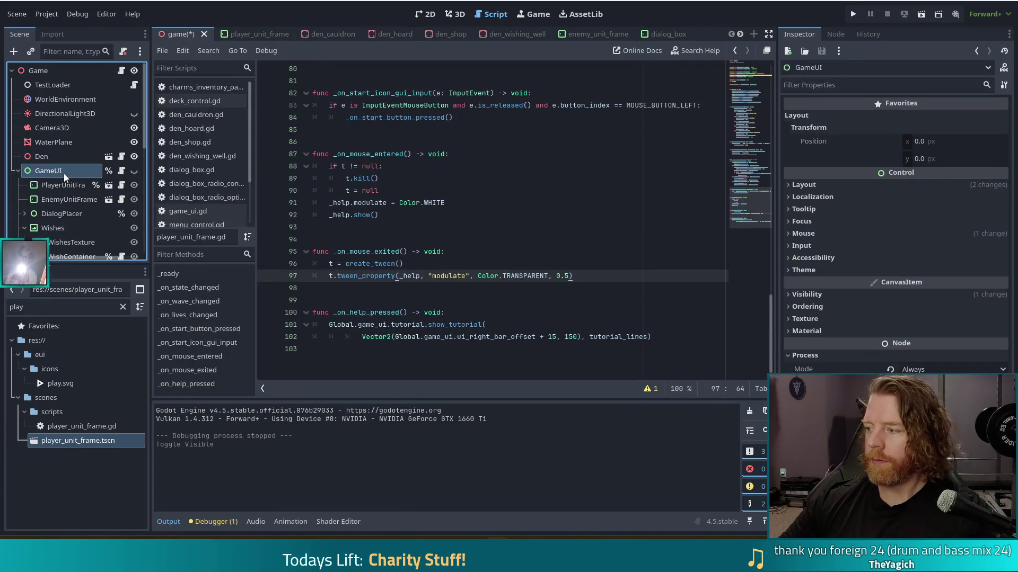
Save the game scene and review the mouse-entered handler in the script
{"action": "key", "text": "ctrl+s"}
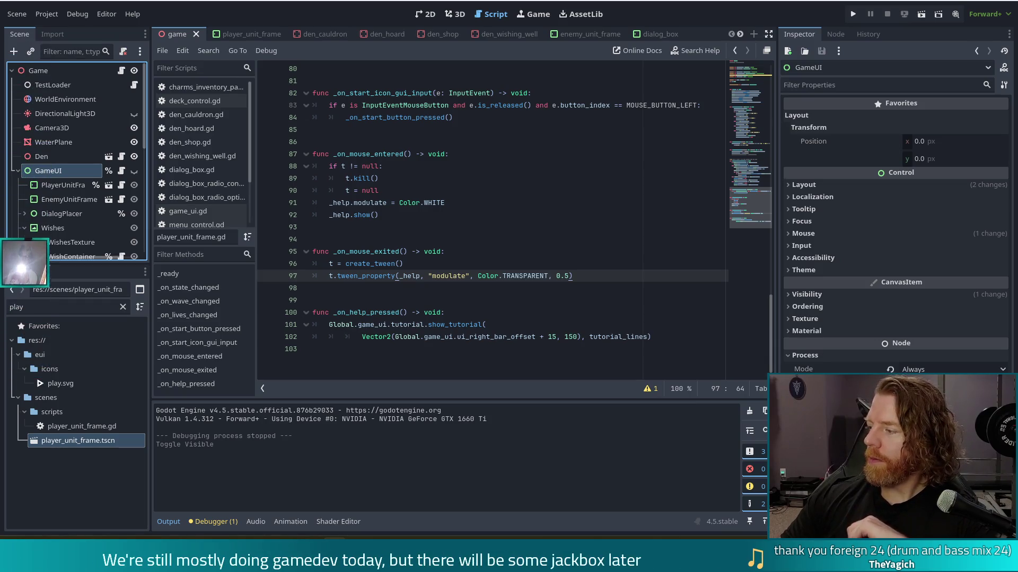
{"action": "left_click", "coordinate": [445, 155]}
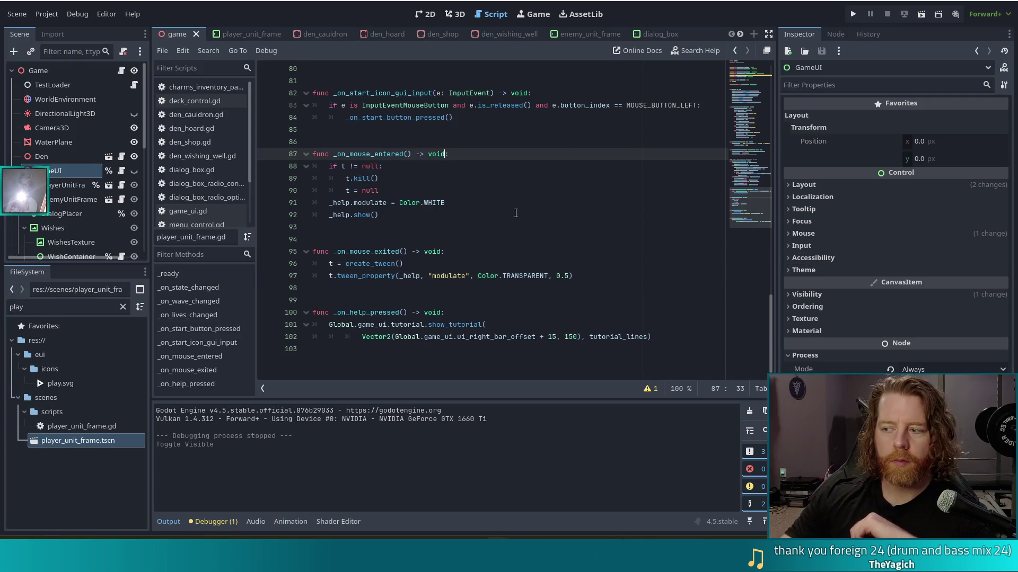
{"action": "left_click", "coordinate": [339, 239]}
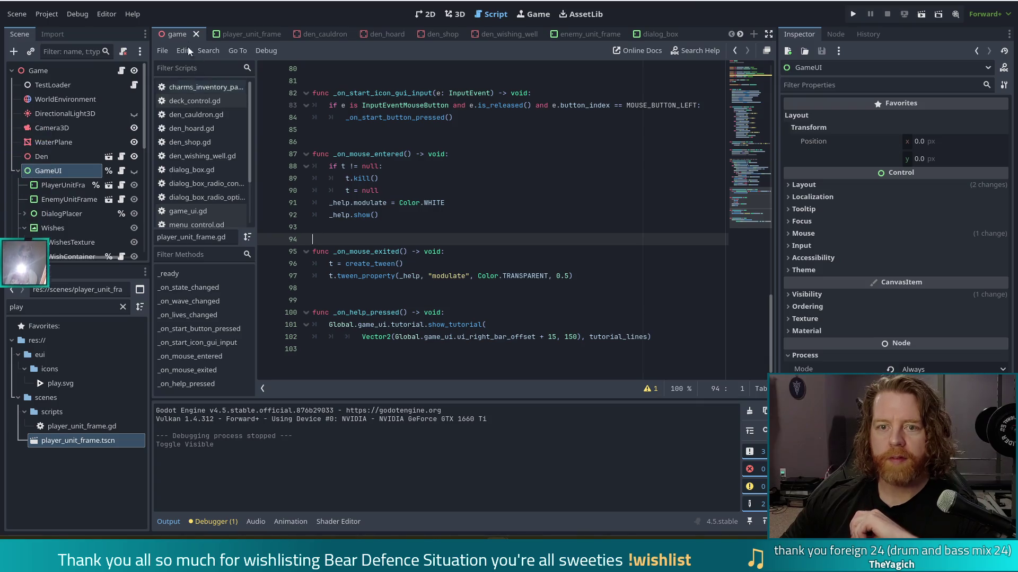
Open enemy_unit_frame.gd from its scene and close all open scripts from the File menu
{"action": "left_click", "coordinate": [263, 35]}
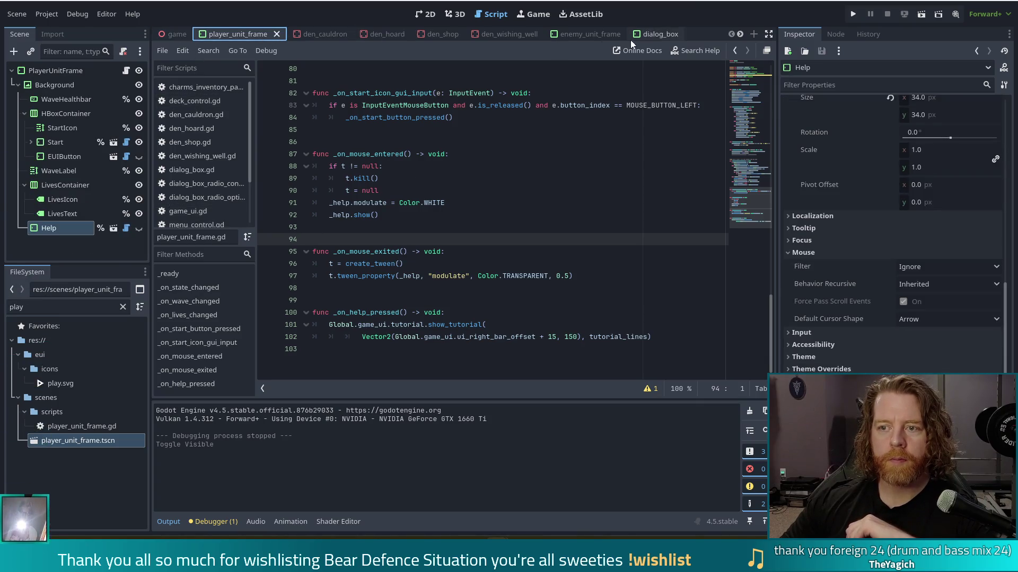
{"action": "left_click", "coordinate": [593, 34]}
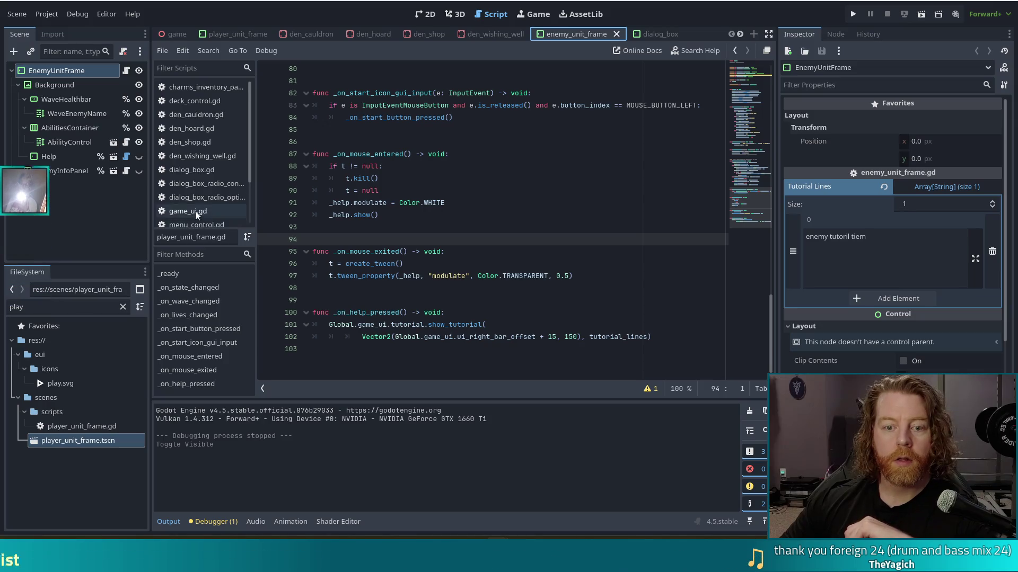
{"action": "left_click", "coordinate": [125, 71]}
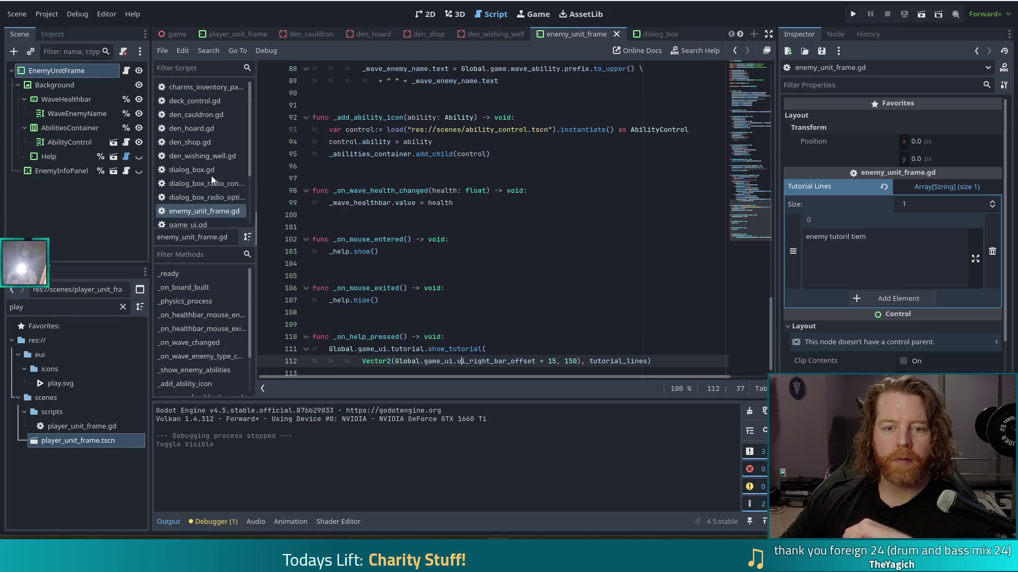
{"action": "left_click", "coordinate": [163, 55]}
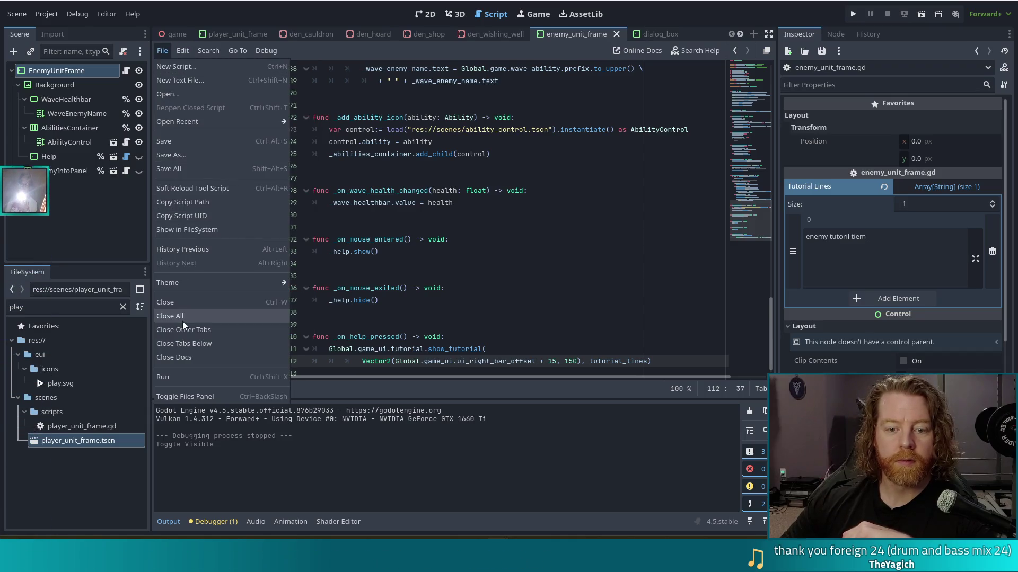
{"action": "key", "text": "Escape"}
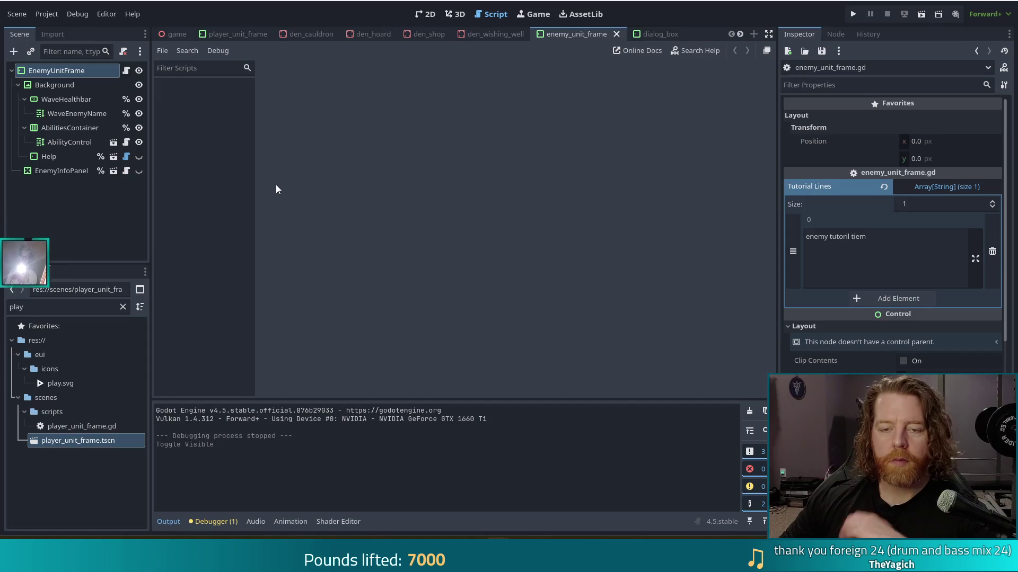
{"action": "left_click", "coordinate": [127, 72]}
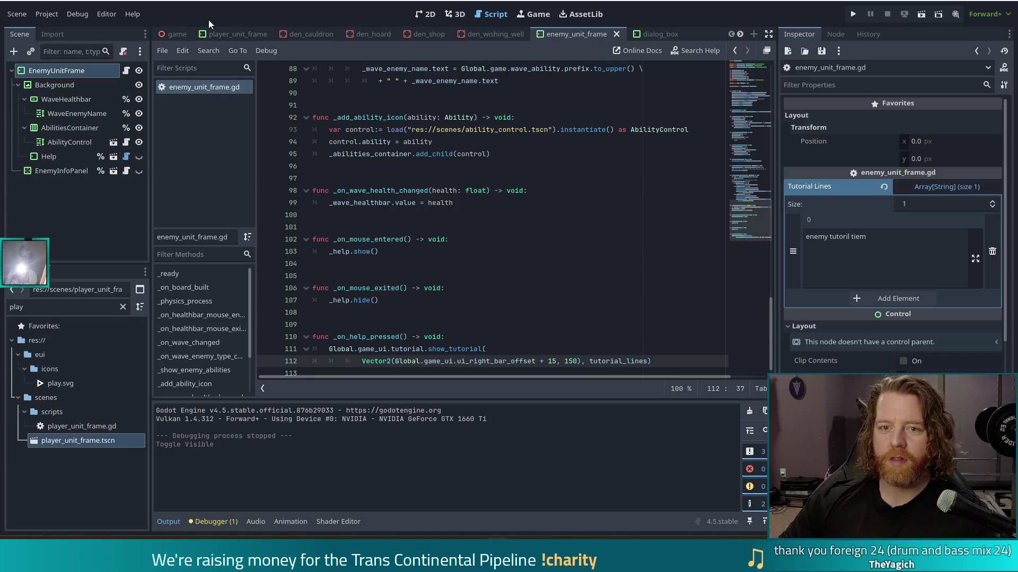
{"action": "left_click", "coordinate": [222, 34]}
{"action": "left_click", "coordinate": [124, 72]}
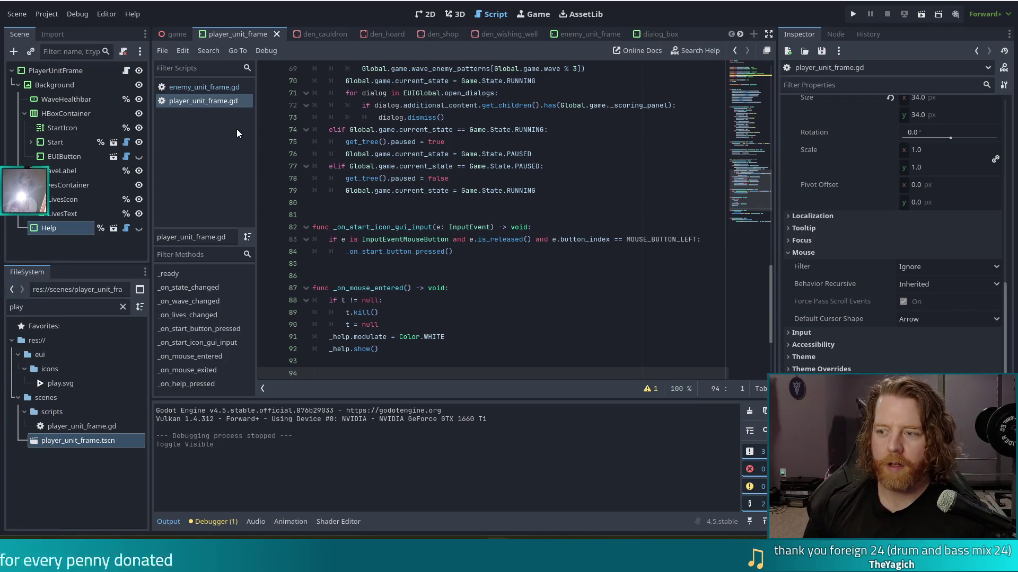
{"action": "left_click", "coordinate": [193, 90]}
{"action": "left_click", "coordinate": [189, 102]}
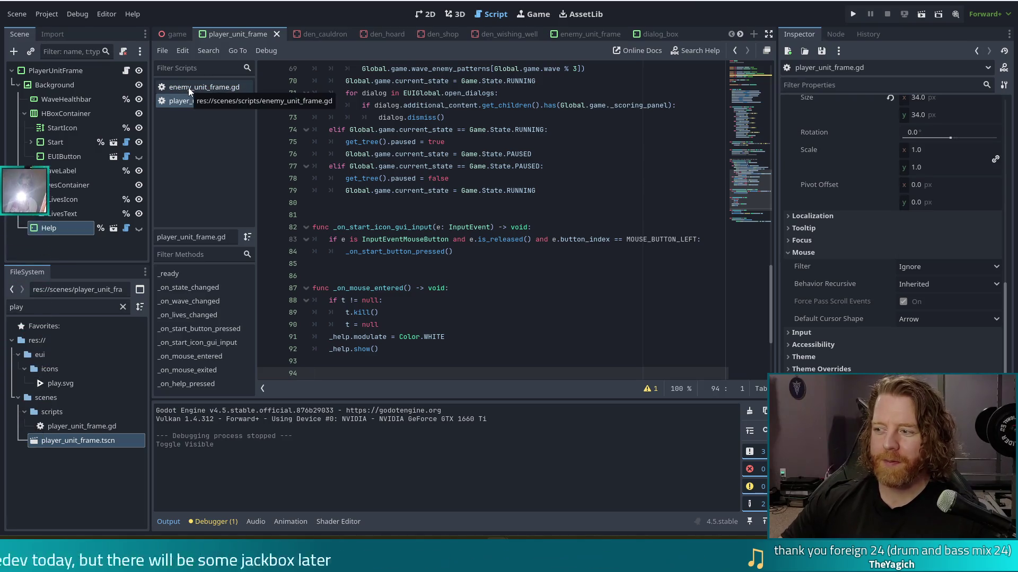
{"action": "left_click", "coordinate": [195, 88]}
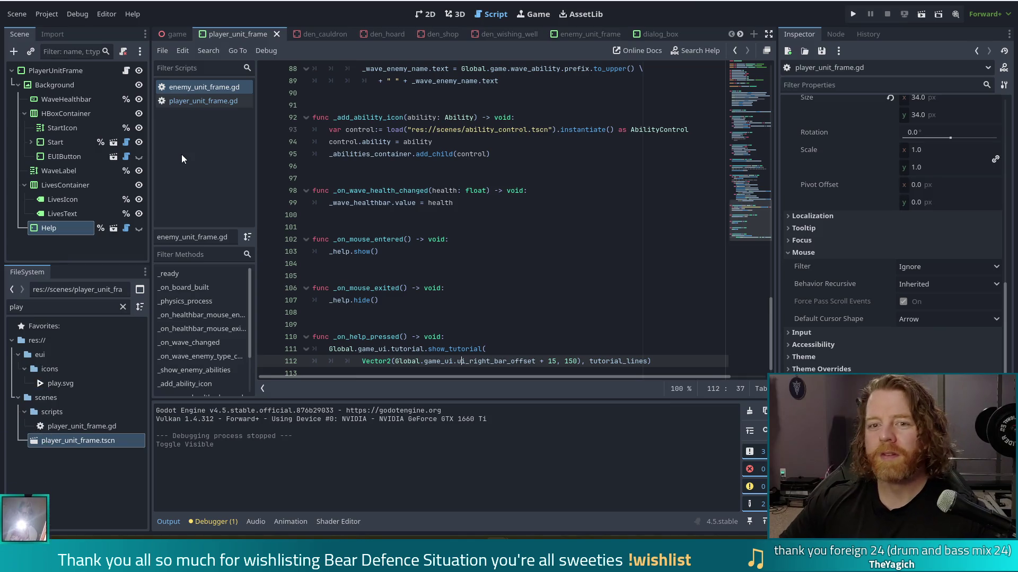
{"action": "left_click", "coordinate": [227, 102]}
{"action": "scroll", "coordinate": [530, 212], "scroll_direction": "up", "scroll_amount": 20}
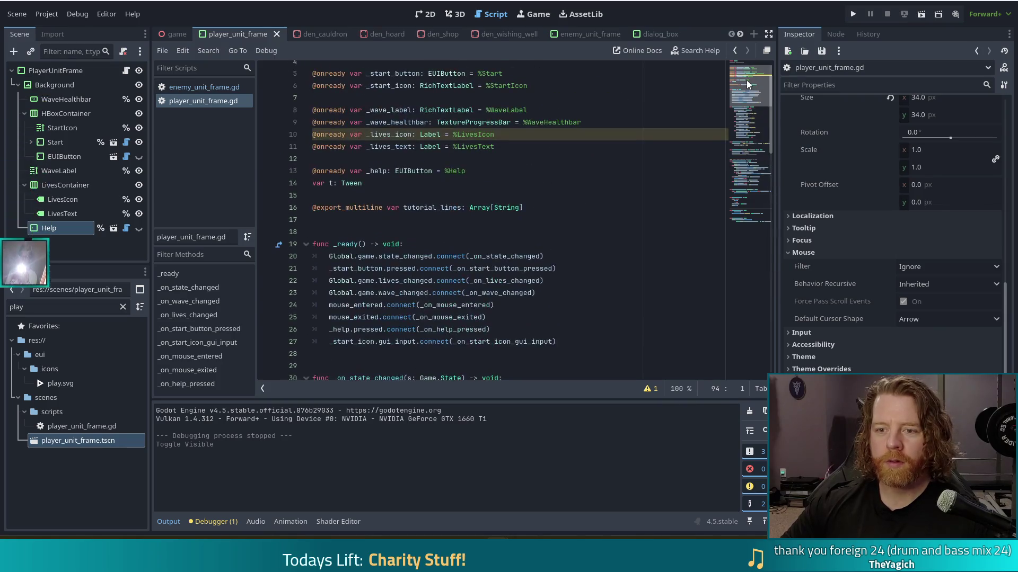
Copy the _help and Tween t declarations into enemy_unit_frame.gd, remove the duplicate _help line, and save
{"action": "left_click", "coordinate": [528, 164]}
{"action": "left_click_drag", "start_coordinate": [456, 182], "coordinate": [510, 160]}
{"action": "key", "text": "ctrl+c"}
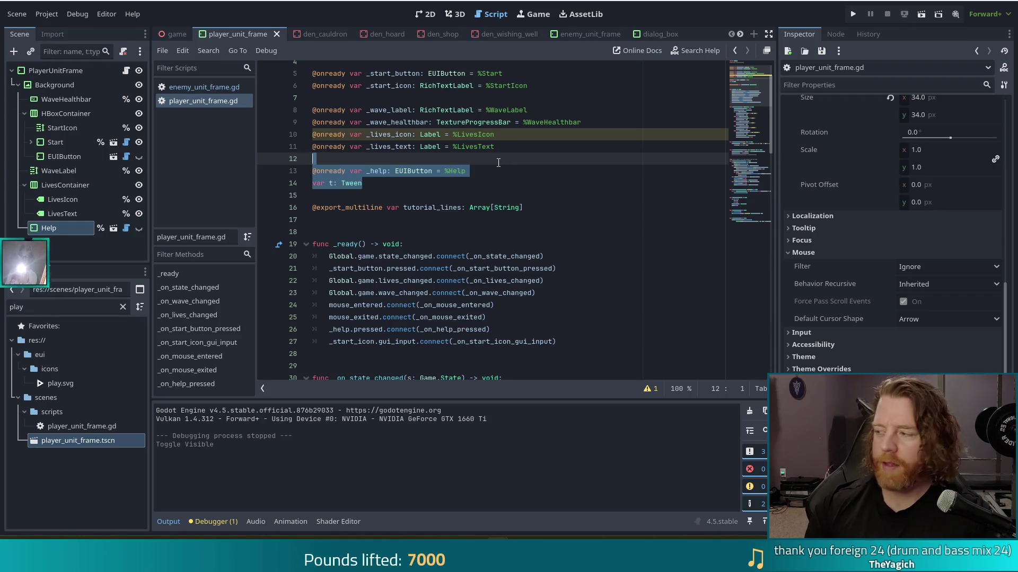
{"action": "left_click", "coordinate": [183, 88]}
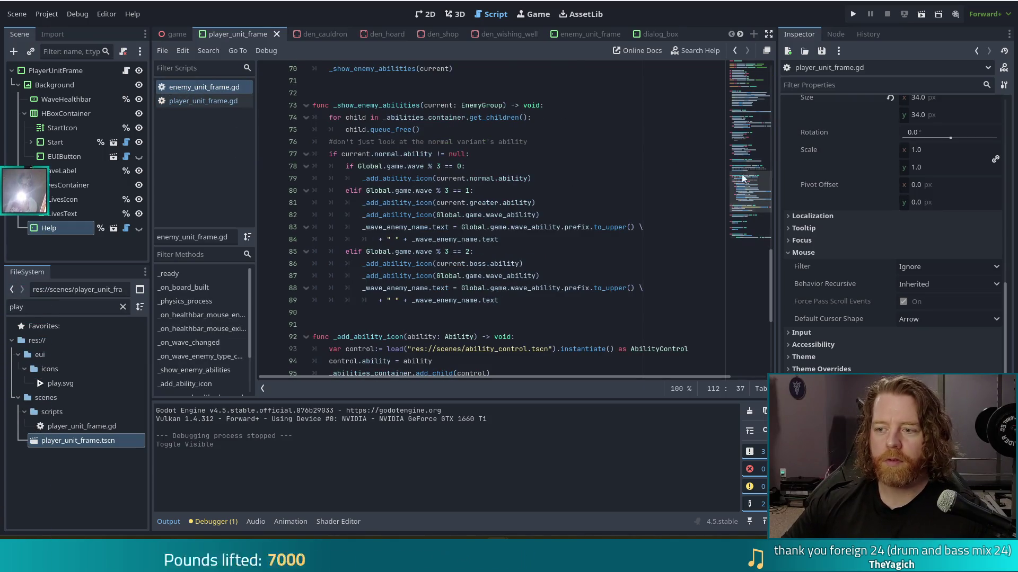
{"action": "scroll", "coordinate": [393, 198], "scroll_direction": "up", "scroll_amount": 20}
{"action": "left_click", "coordinate": [489, 208]}
{"action": "key", "text": "ctrl+v"}
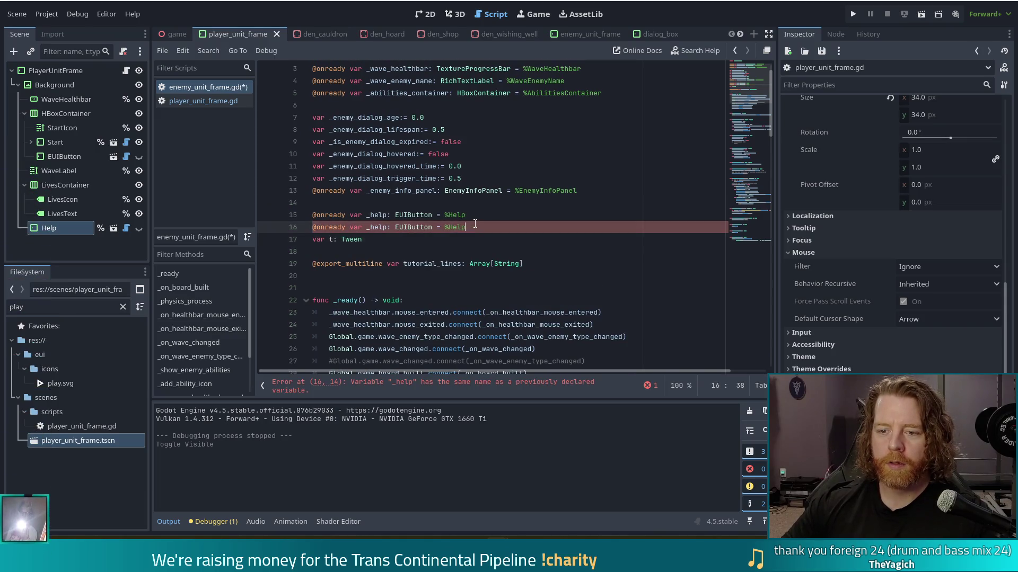
{"action": "left_click_drag", "start_coordinate": [466, 219], "coordinate": [468, 211]}
{"action": "key", "text": "BackSpace"}
{"action": "key", "text": "ctrl+s"}
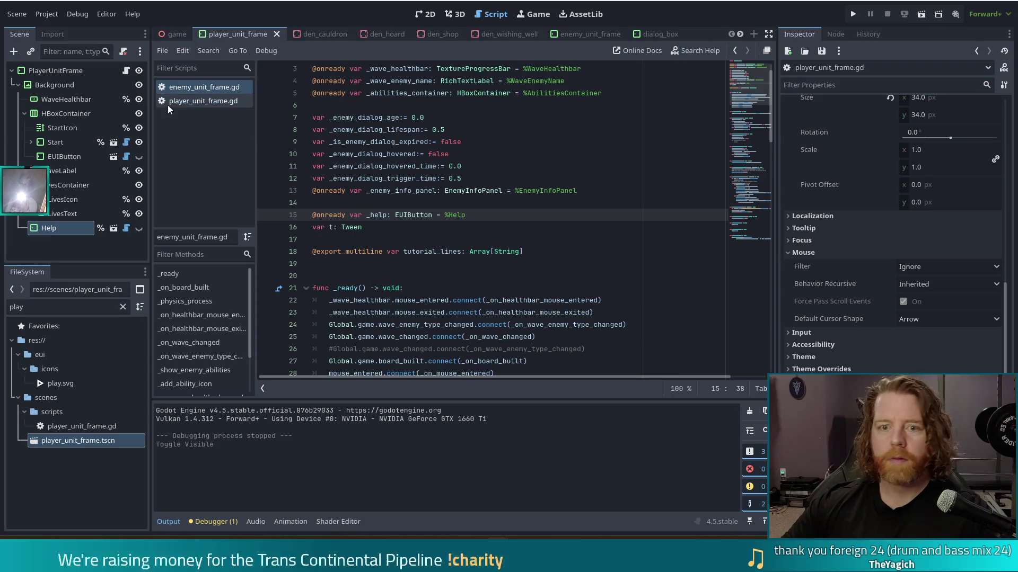
Replace enemy_unit_frame's _help.show() line with the player script's tween-killing mouse-entered body
{"action": "left_click", "coordinate": [183, 101]}
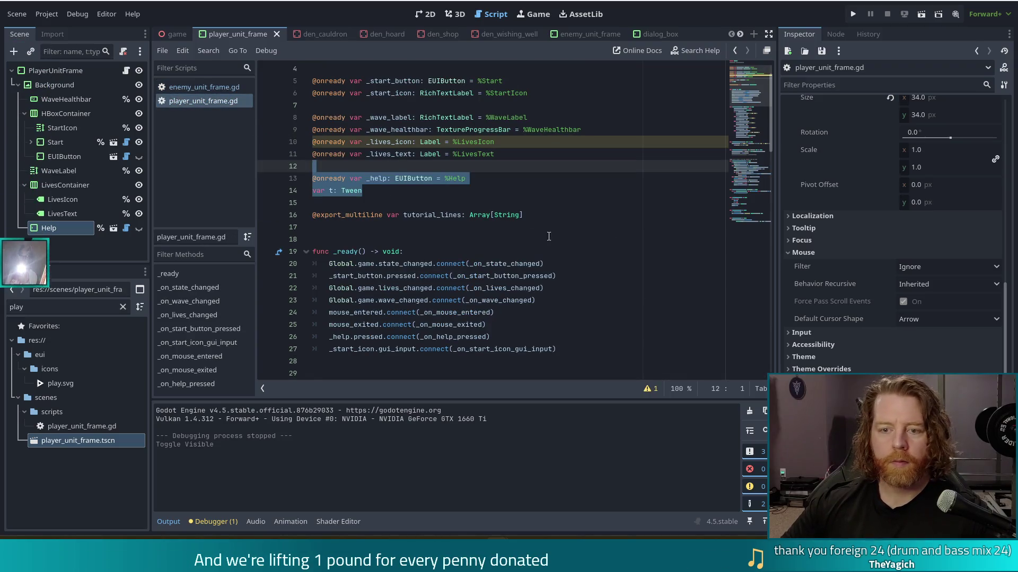
{"action": "mouse_move", "coordinate": [732, 128]}
{"action": "left_mouse_down"}
{"action": "mouse_move", "coordinate": [730, 110]}
{"action": "mouse_move", "coordinate": [756, 109]}
{"action": "mouse_move", "coordinate": [752, 208]}
{"action": "left_mouse_up"}
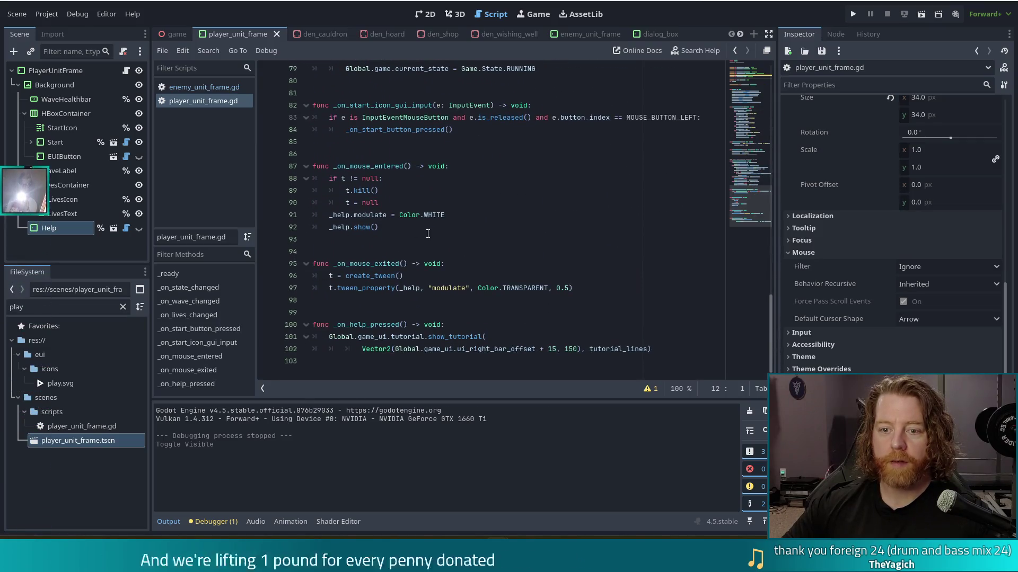
{"action": "left_click", "coordinate": [408, 227]}
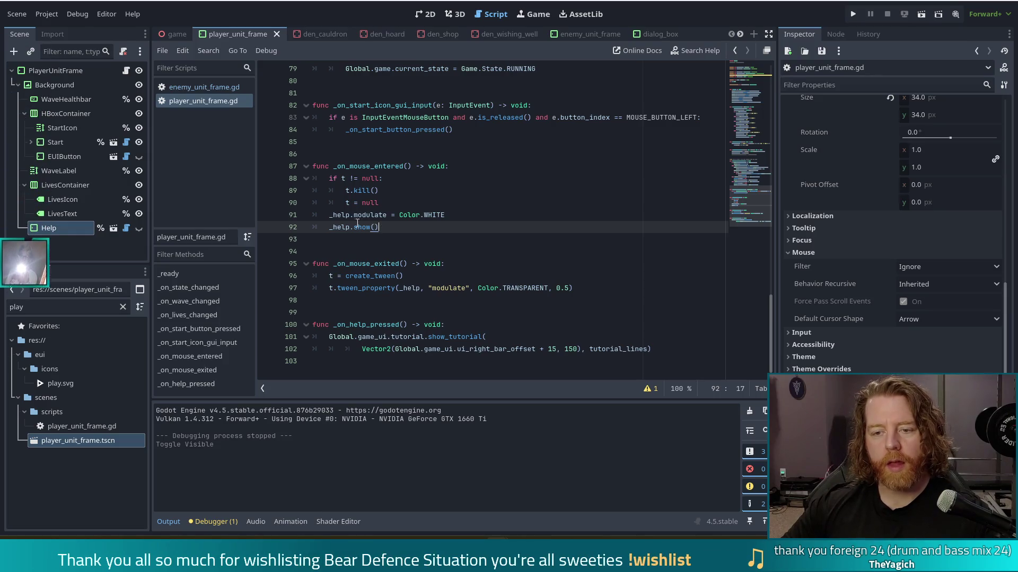
{"action": "left_click_drag", "start_coordinate": [397, 227], "coordinate": [466, 166]}
{"action": "key", "text": "ctrl+c"}
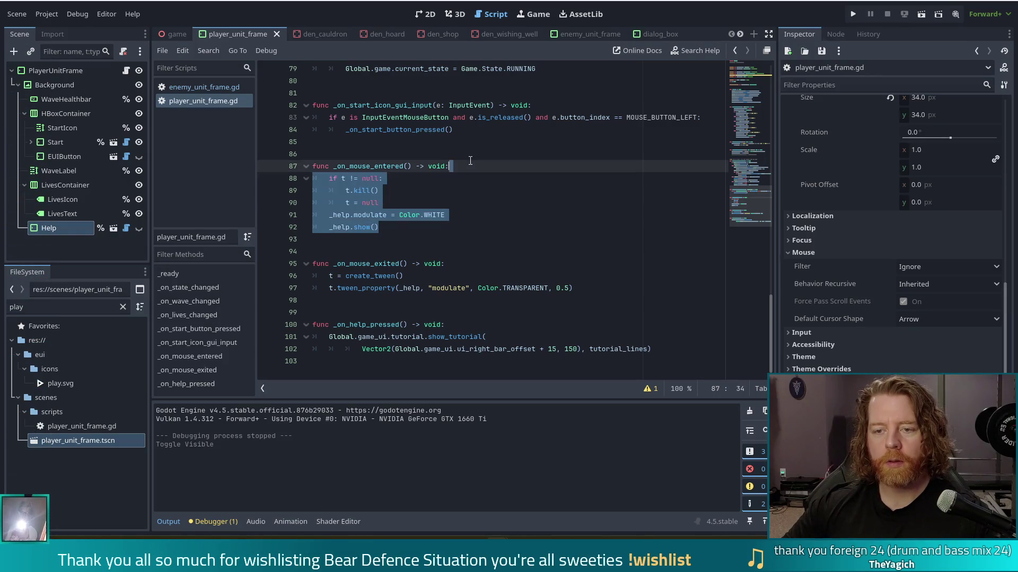
{"action": "left_click", "coordinate": [205, 88]}
{"action": "scroll", "coordinate": [748, 161], "scroll_direction": "down", "scroll_amount": 15}
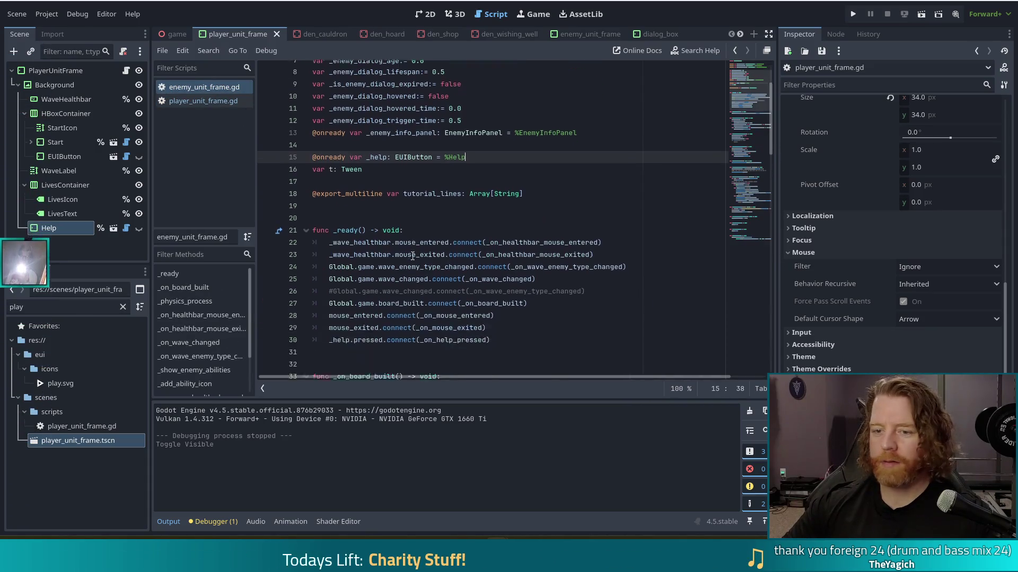
{"action": "left_click_drag", "start_coordinate": [749, 164], "coordinate": [739, 237]}
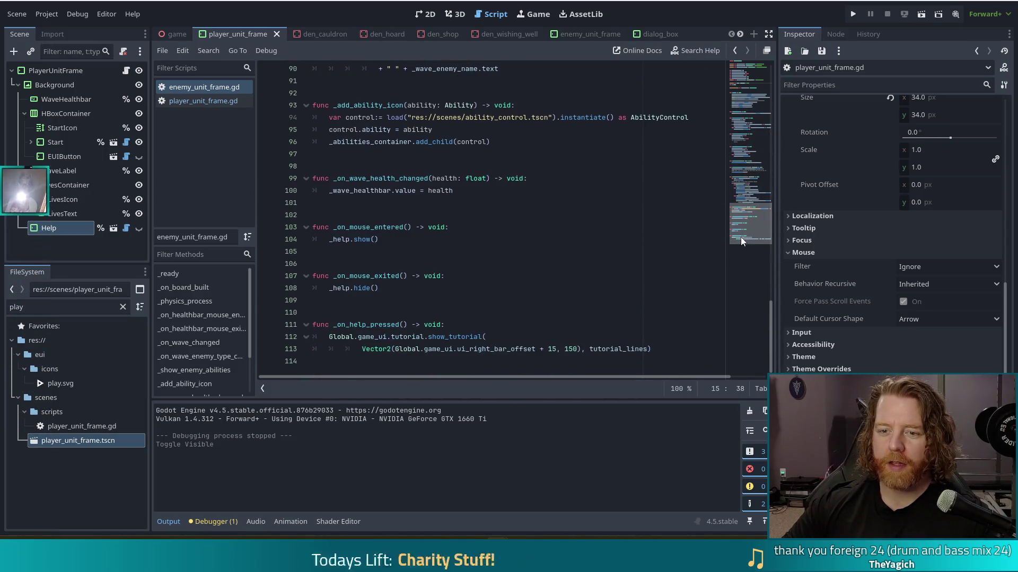
{"action": "left_click_drag", "start_coordinate": [403, 239], "coordinate": [462, 228]}
{"action": "key", "text": "ctrl+v"}
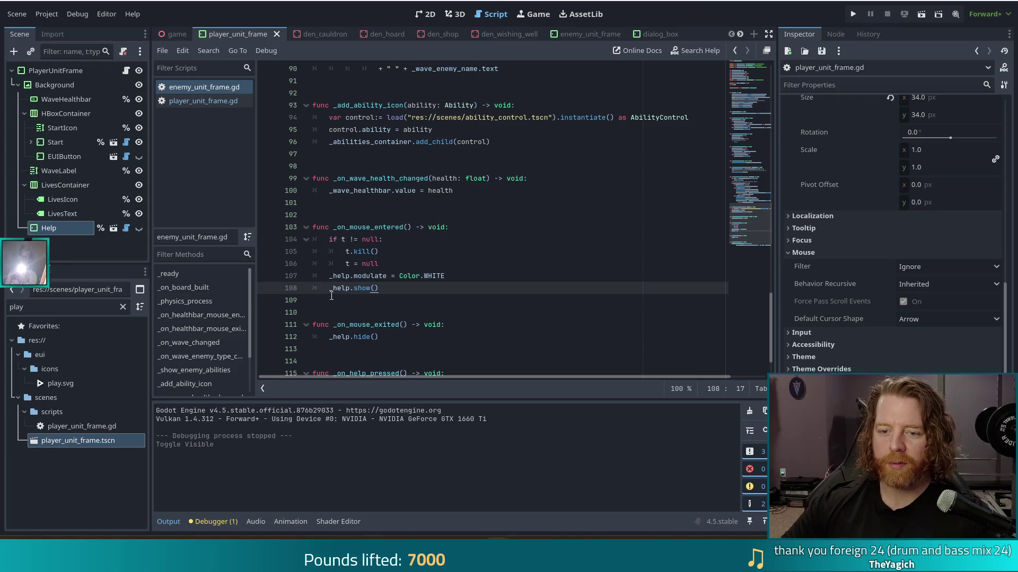
Select the player script's mouse-exited fade-out code, then run the game with F5
{"action": "left_click", "coordinate": [205, 102]}
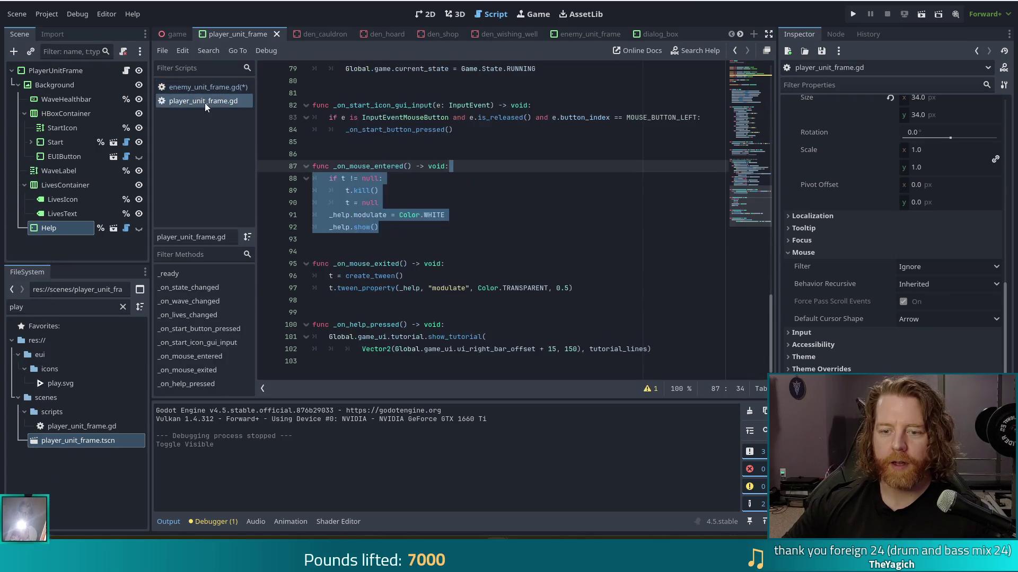
{"action": "left_click_drag", "start_coordinate": [483, 297], "coordinate": [448, 264]}
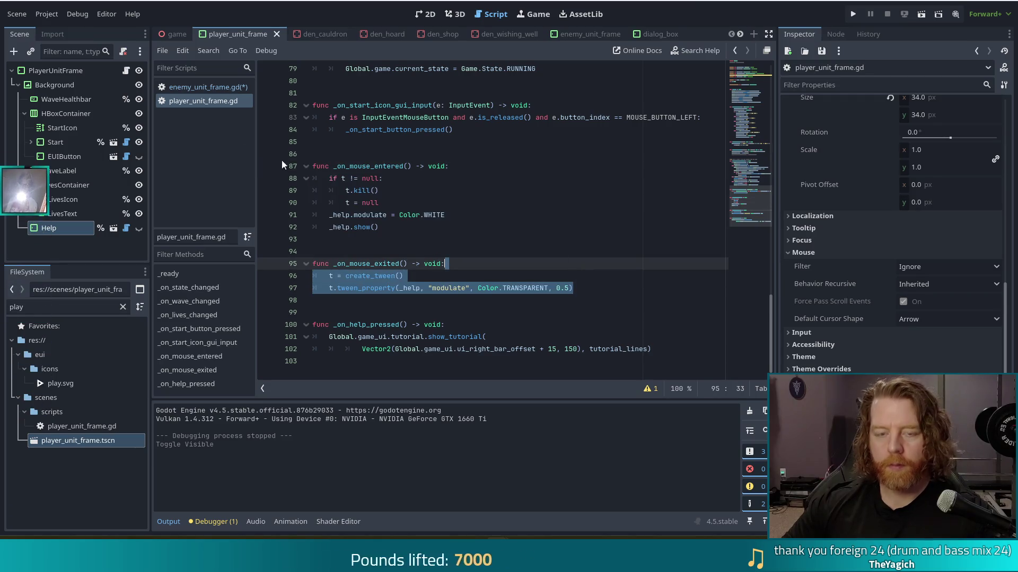
{"action": "left_click", "coordinate": [197, 89]}
{"action": "key", "text": "F5"}
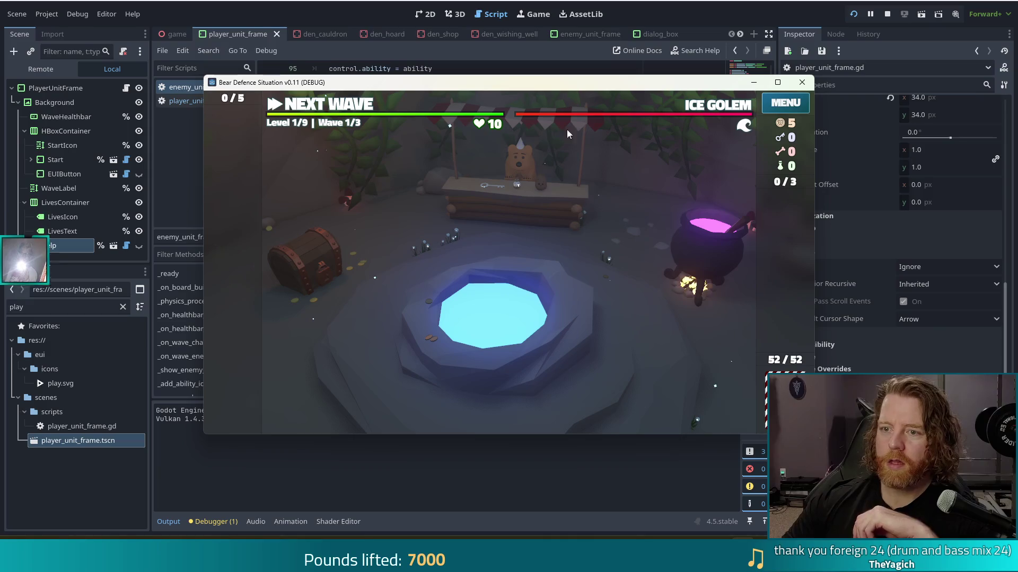
Test the help fade in-game by opening and closing the Wishing Well dialog, then stop the run
{"action": "mouse_move", "coordinate": [524, 106]}
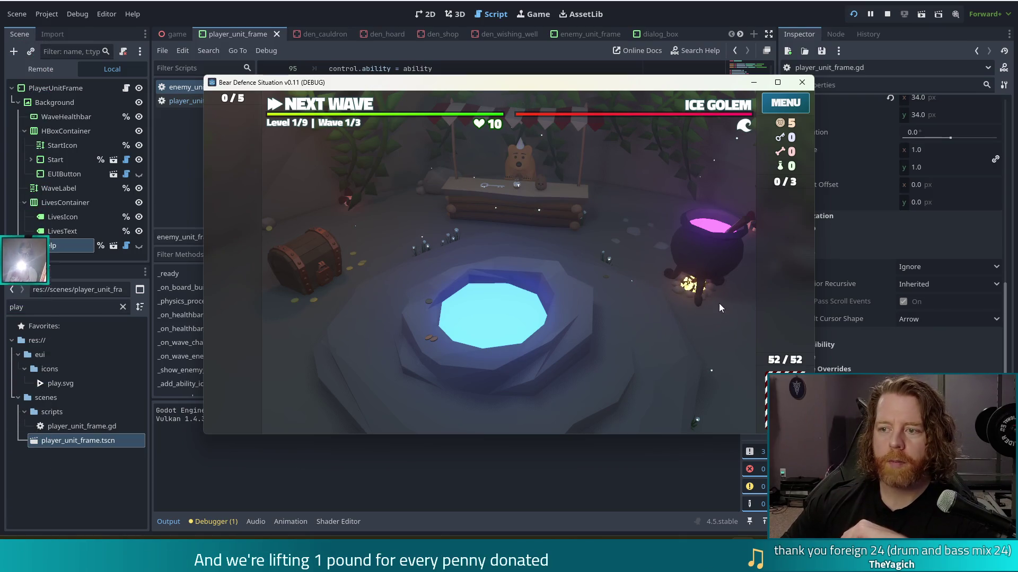
{"action": "left_click", "coordinate": [581, 320]}
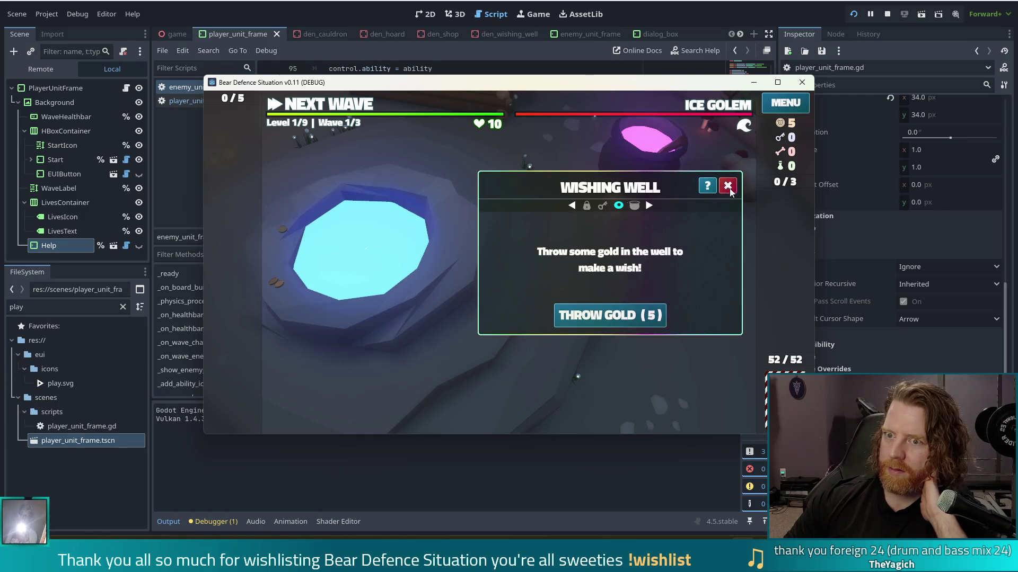
{"action": "left_click", "coordinate": [727, 185]}
{"action": "key", "text": "alt+Tab"}
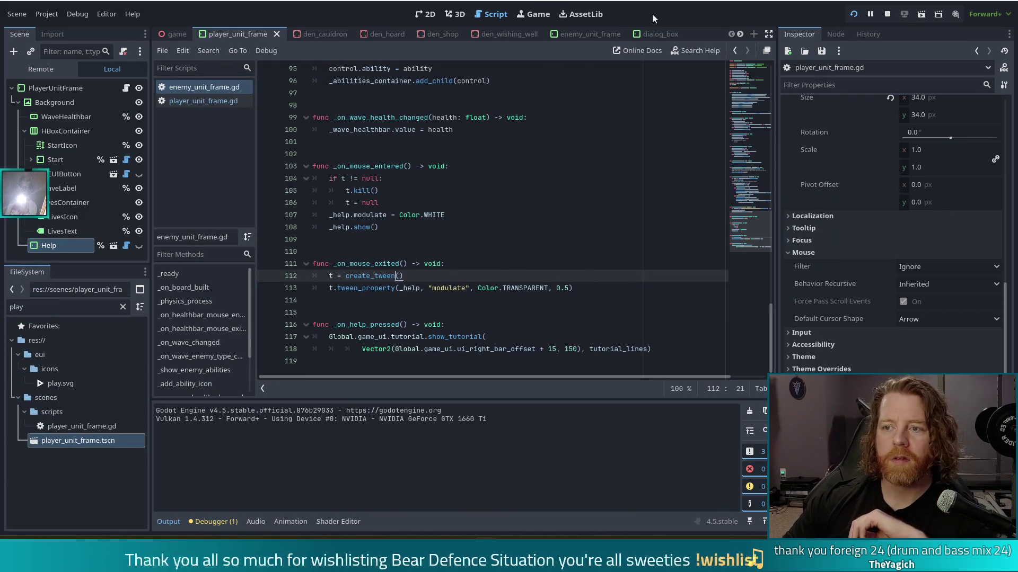
Open the dialog_box scene in 2D and select its Help node via the 'help' filter
{"action": "left_click", "coordinate": [643, 35]}
{"action": "left_click", "coordinate": [426, 15]}
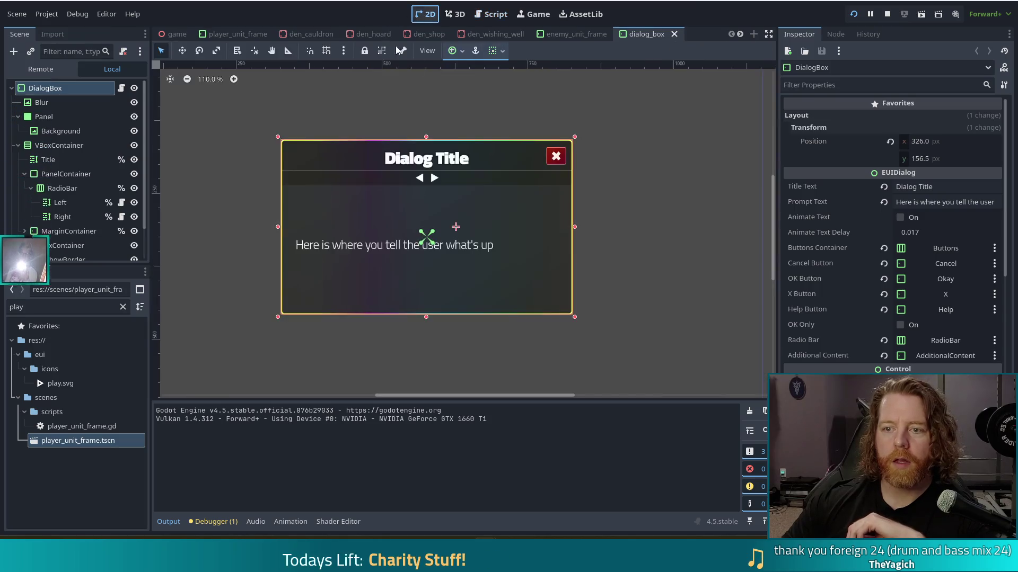
{"action": "scroll", "coordinate": [85, 195], "scroll_direction": "down", "scroll_amount": 3}
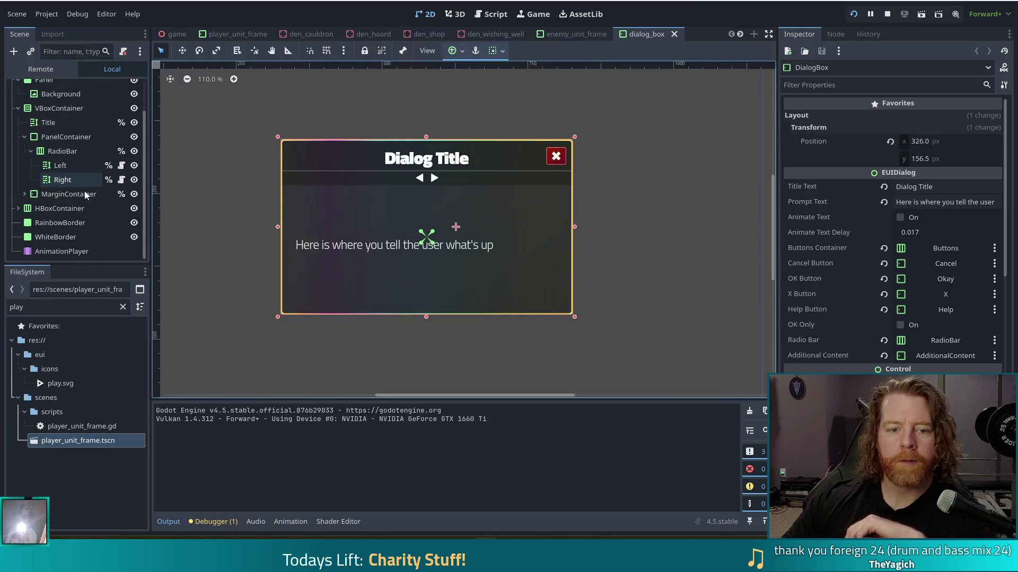
{"action": "scroll", "coordinate": [84, 195], "scroll_direction": "up", "scroll_amount": 3}
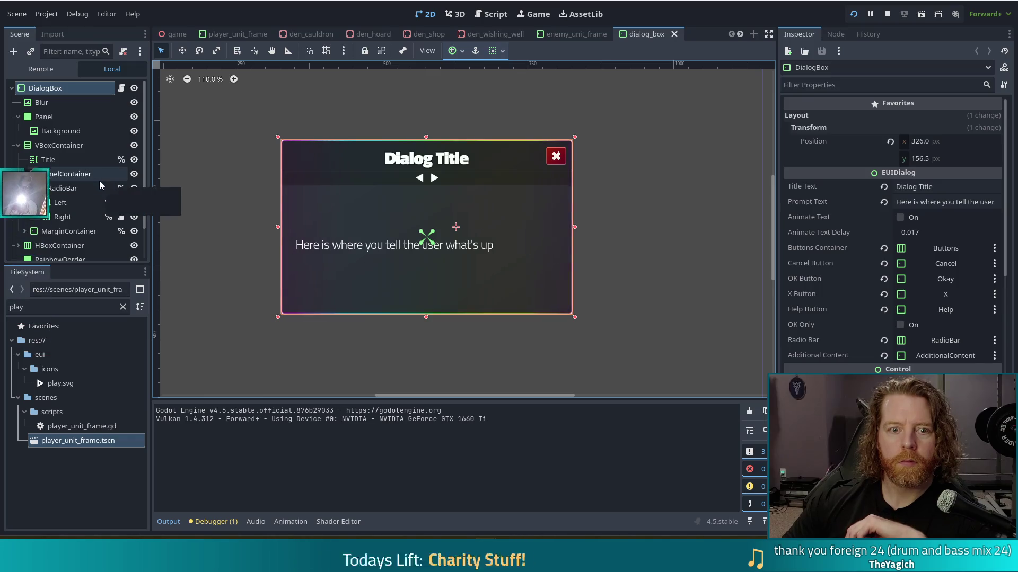
{"action": "left_click", "coordinate": [93, 51]}
{"action": "type", "text": "help"}
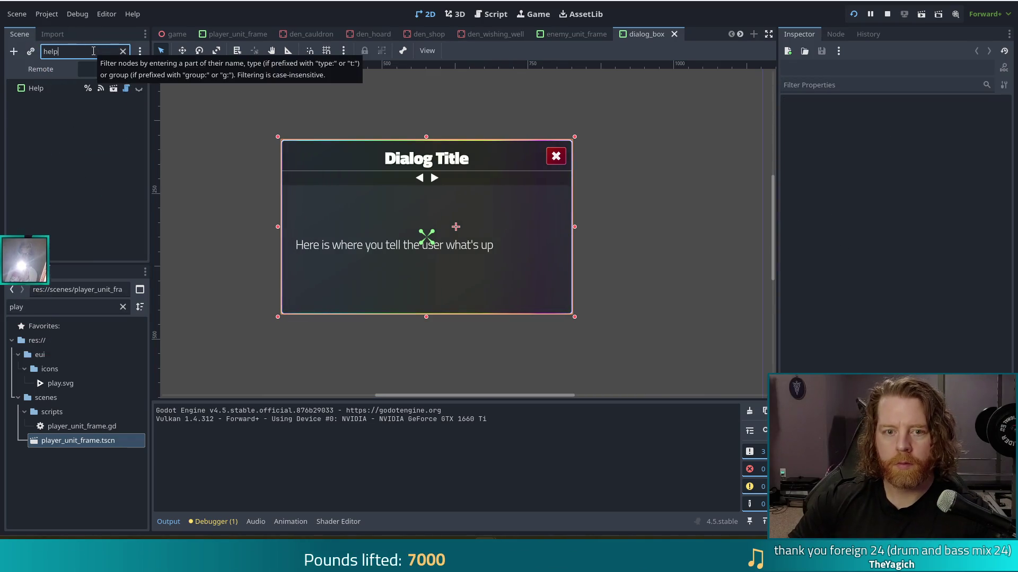
{"action": "left_click", "coordinate": [36, 88]}
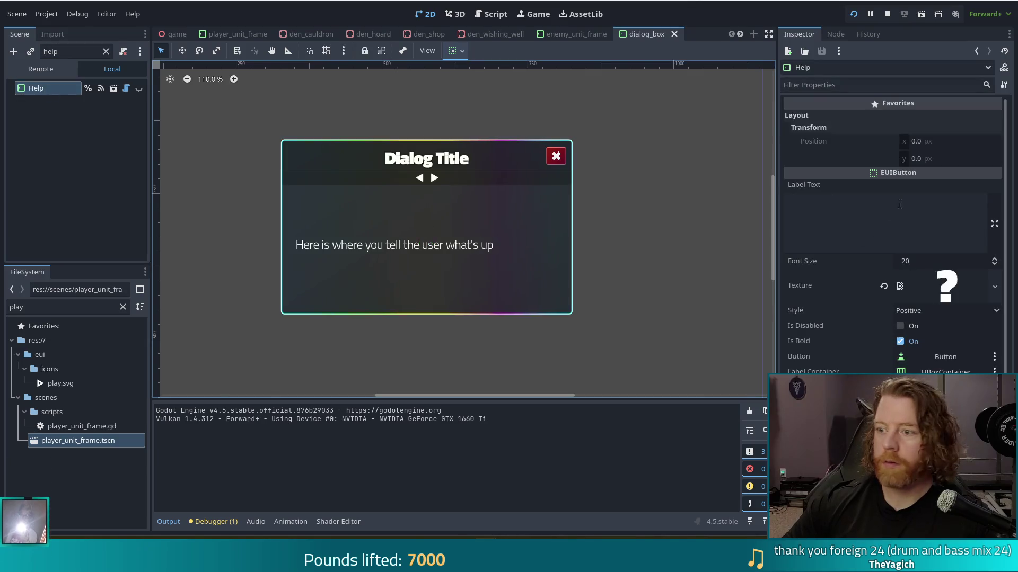
Set the Help button's Style to Transparent, save the scene, and run the game
{"action": "left_click", "coordinate": [943, 313]}
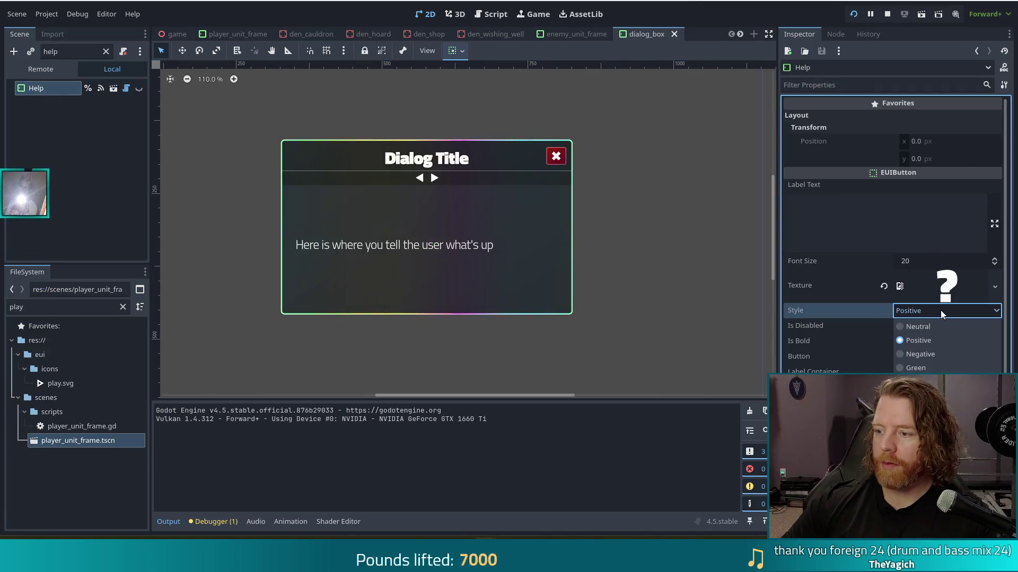
{"action": "left_click", "coordinate": [954, 366]}
{"action": "key", "text": "ctrl+s"}
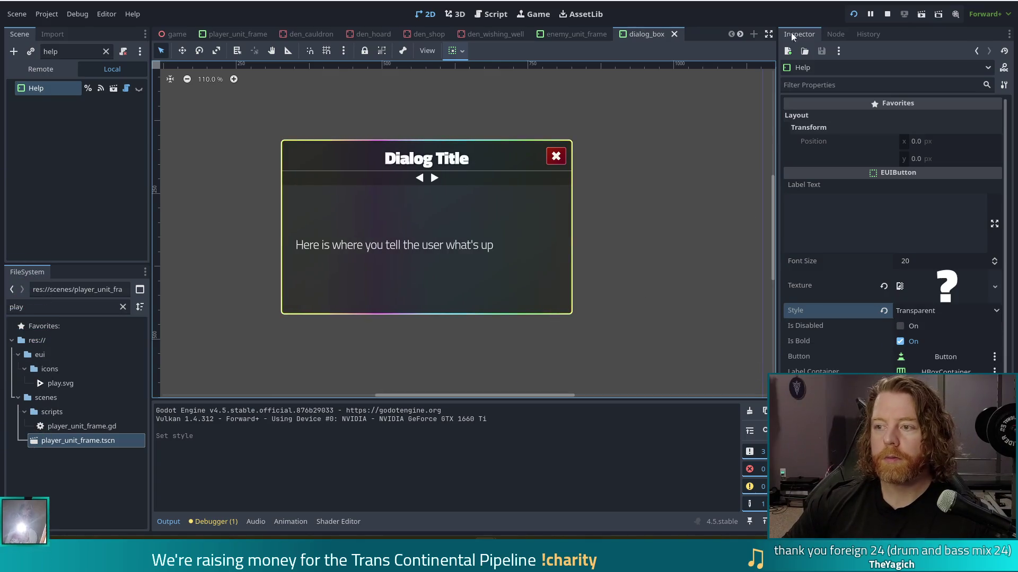
{"action": "left_click", "coordinate": [853, 15]}
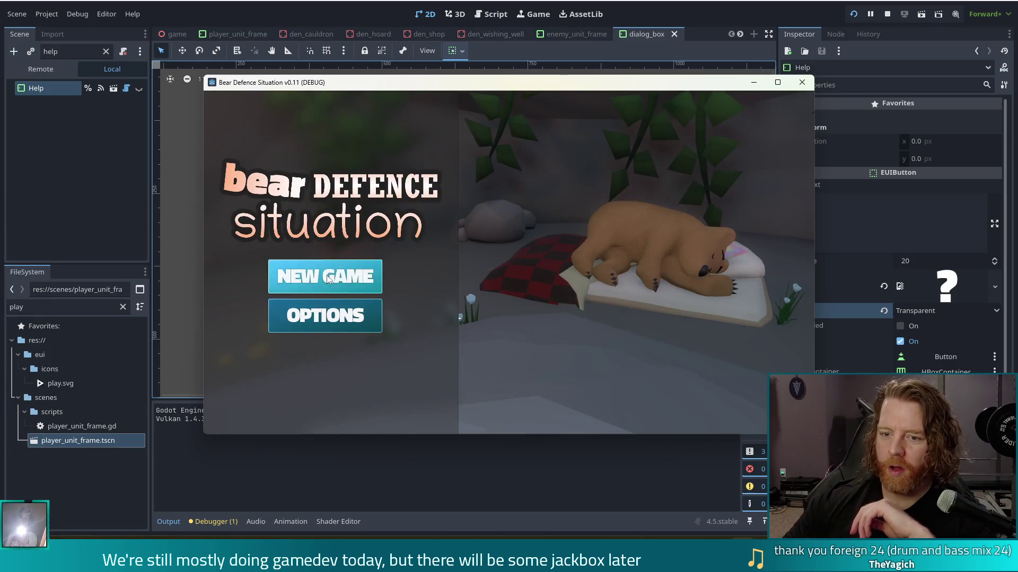
Start a new game, check the Cauldron help text and Wishing Well dialog, then stop the run
{"action": "left_click", "coordinate": [325, 276]}
{"action": "left_click", "coordinate": [745, 286]}
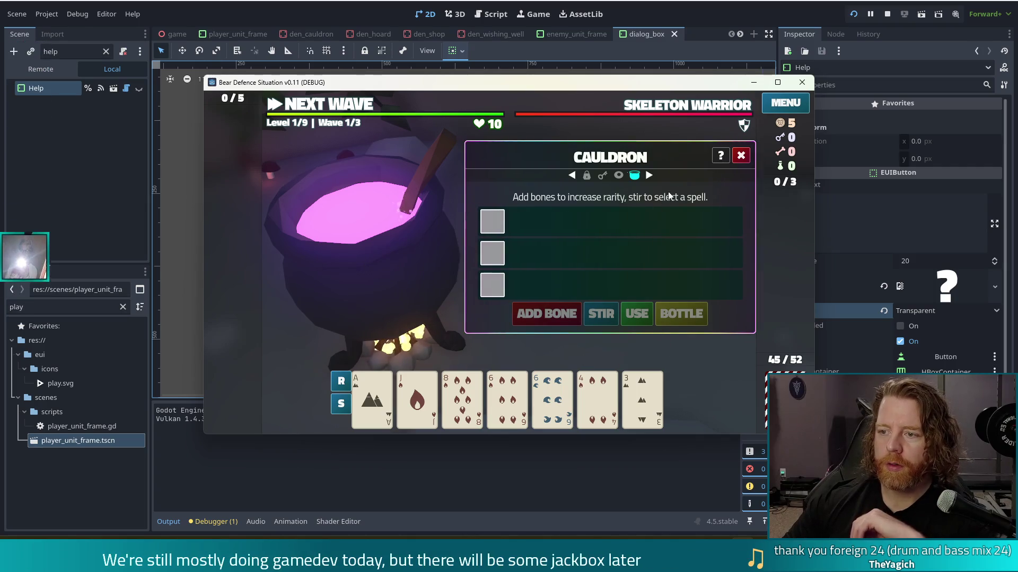
{"action": "left_click", "coordinate": [721, 158]}
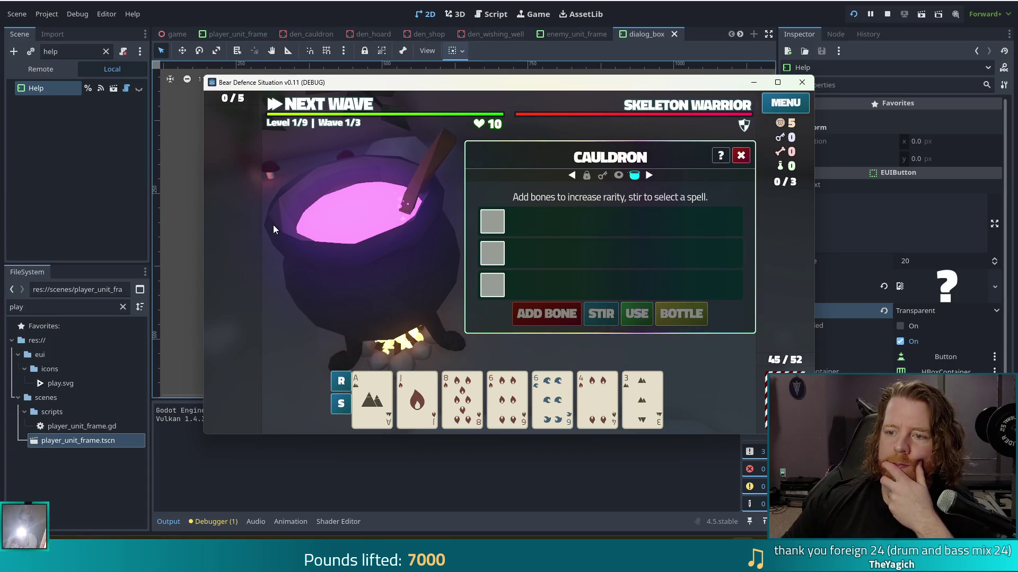
{"action": "left_click", "coordinate": [618, 174]}
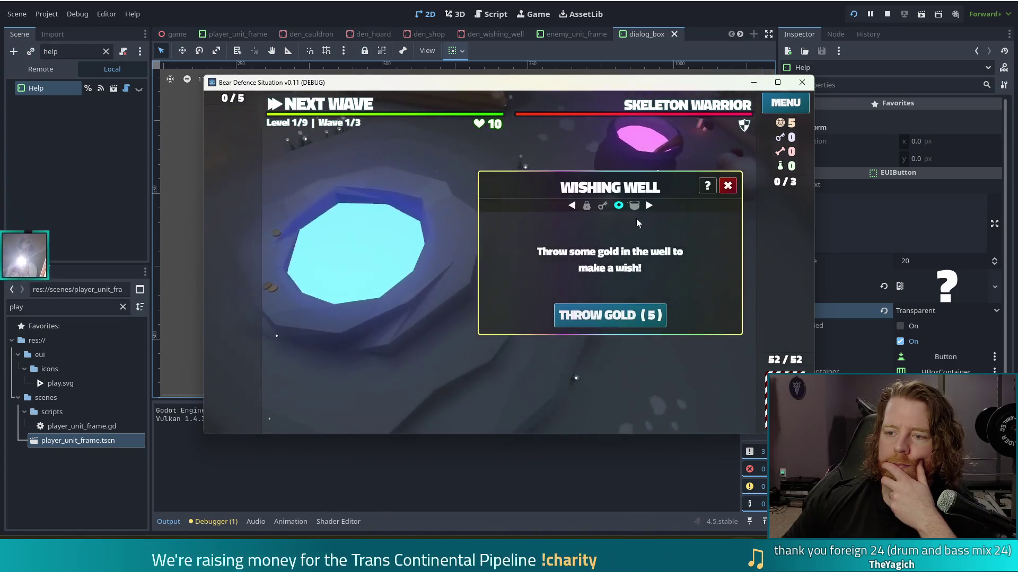
{"action": "left_click", "coordinate": [728, 187]}
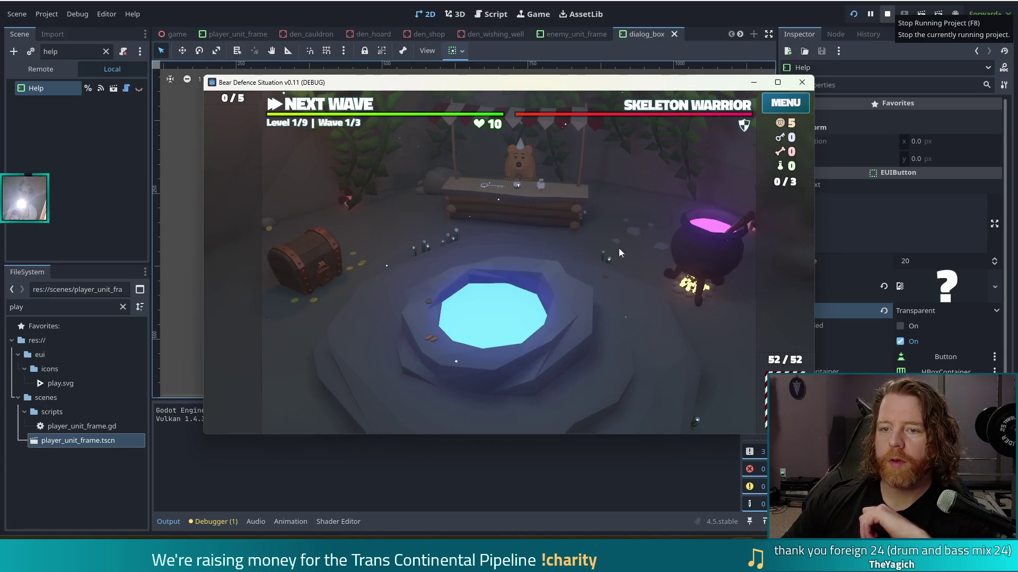
{"action": "mouse_move", "coordinate": [482, 126]}
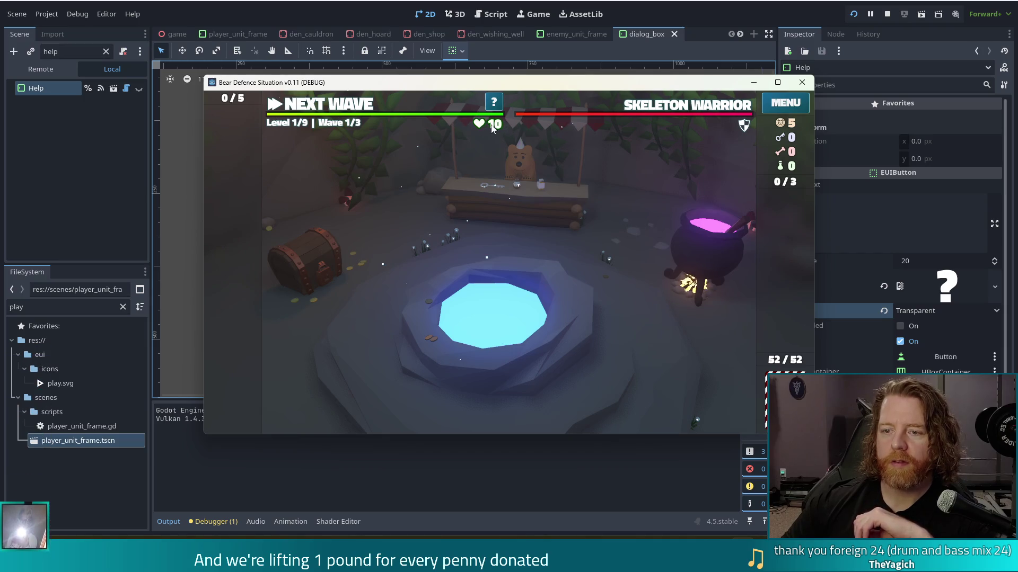
{"action": "left_click", "coordinate": [888, 11]}
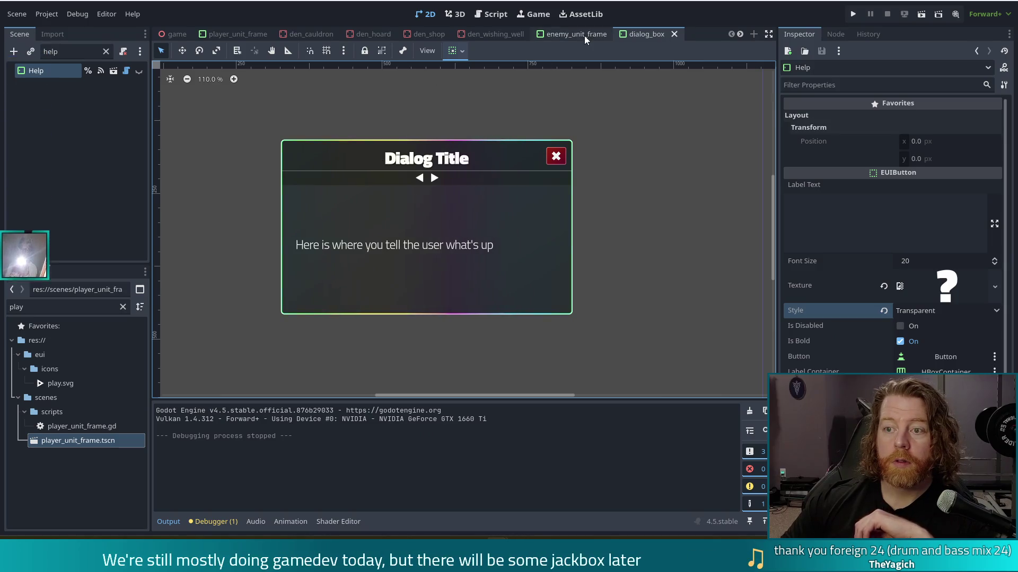
Close the unused dialog box and den scene tabs (wishing well, shop, hoard, cauldron)
{"action": "left_click", "coordinate": [674, 35]}
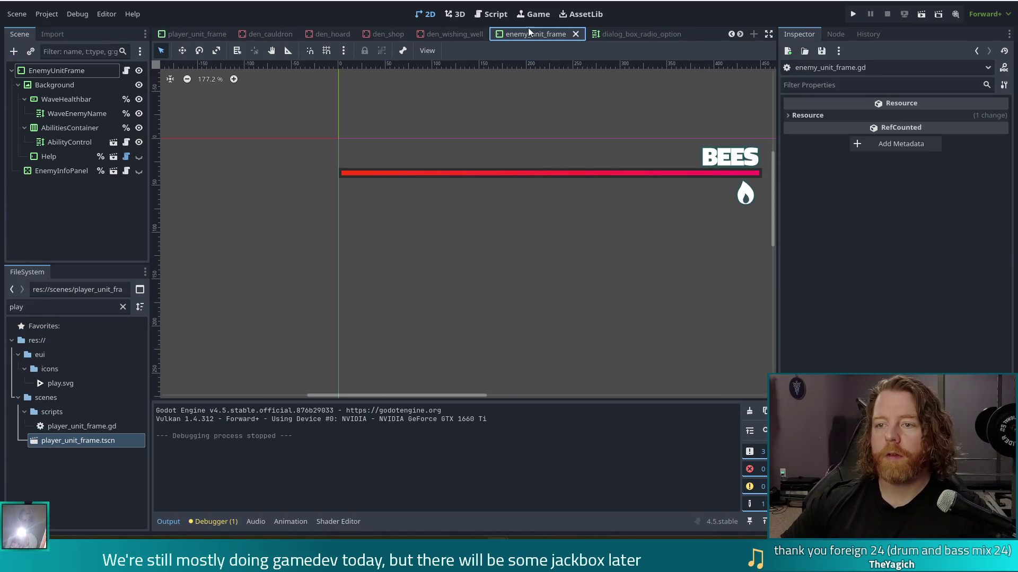
{"action": "left_click", "coordinate": [639, 34]}
{"action": "left_click", "coordinate": [688, 34]}
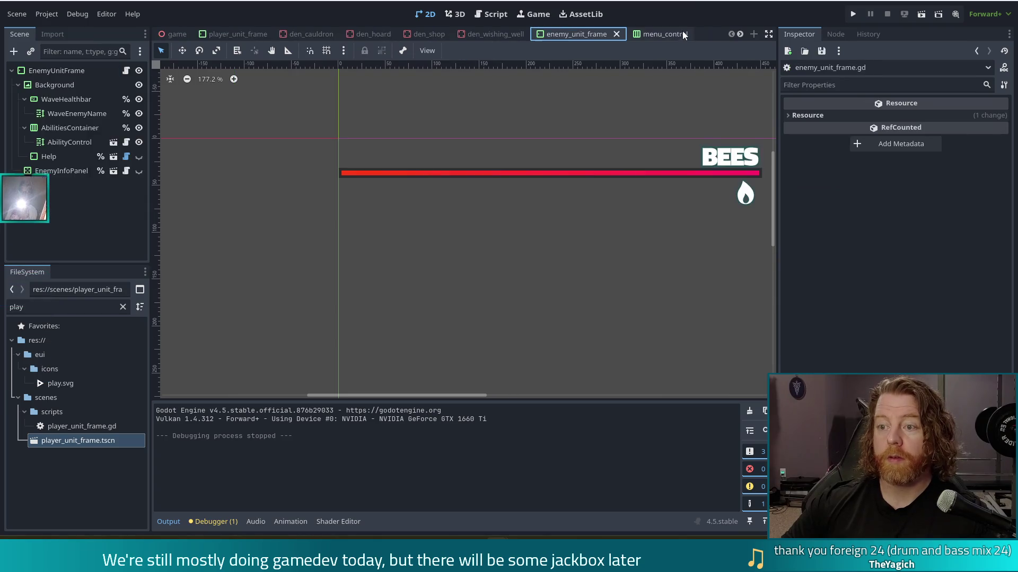
{"action": "left_click", "coordinate": [674, 33]}
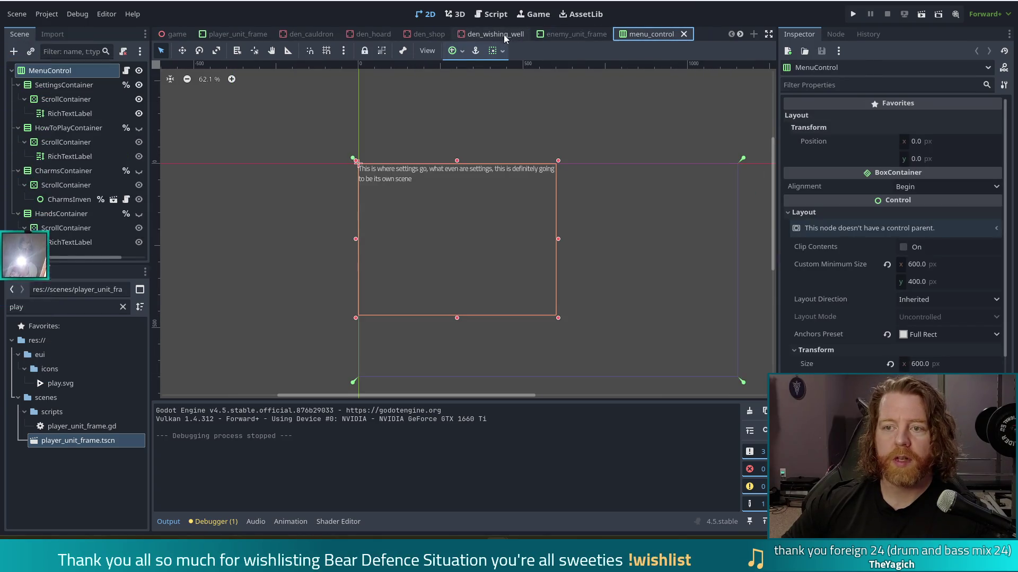
{"action": "left_click", "coordinate": [497, 38]}
{"action": "middle_click", "coordinate": [493, 36]}
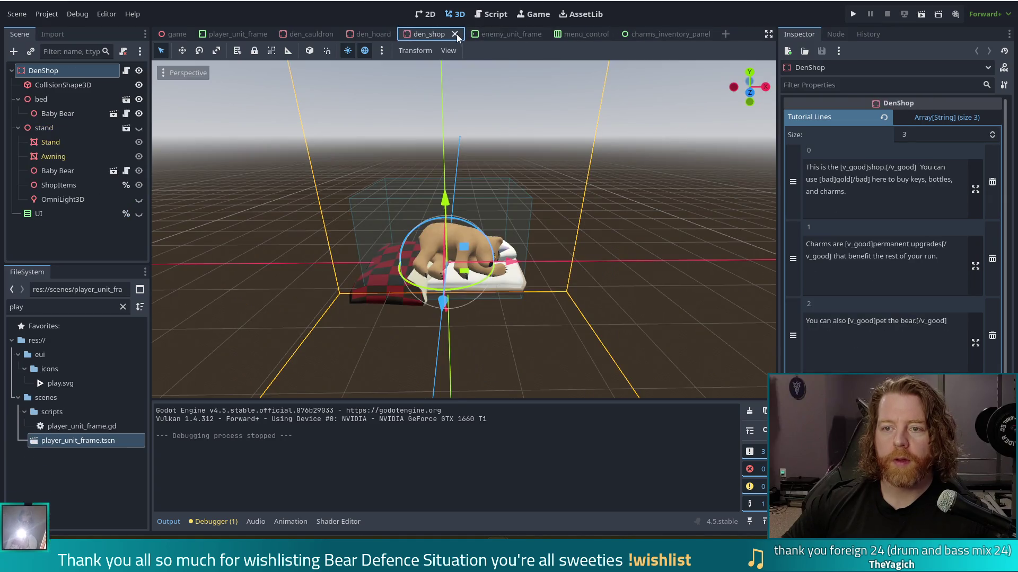
{"action": "left_click", "coordinate": [455, 35]}
{"action": "left_click", "coordinate": [402, 34]}
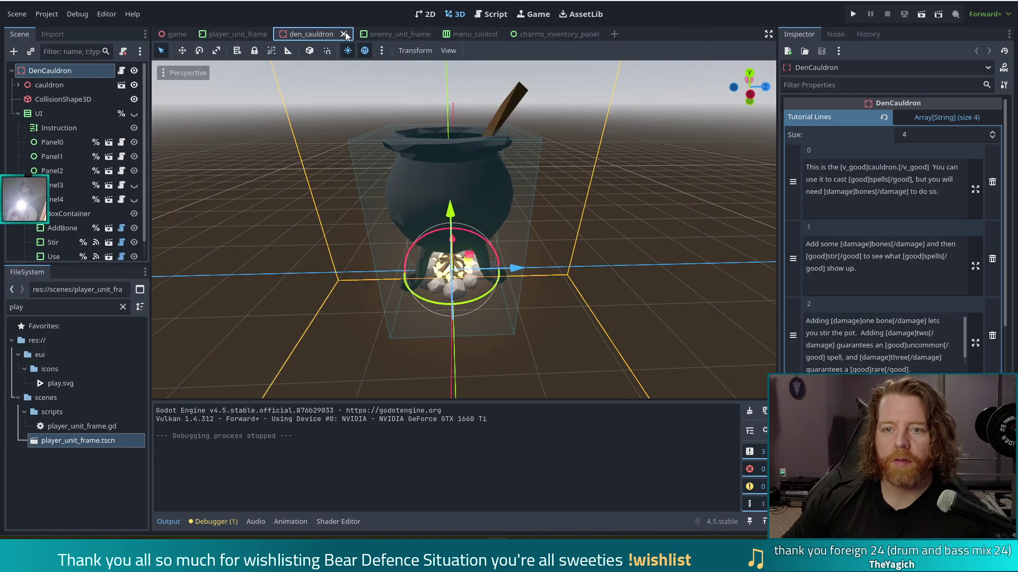
{"action": "middle_click", "coordinate": [311, 35]}
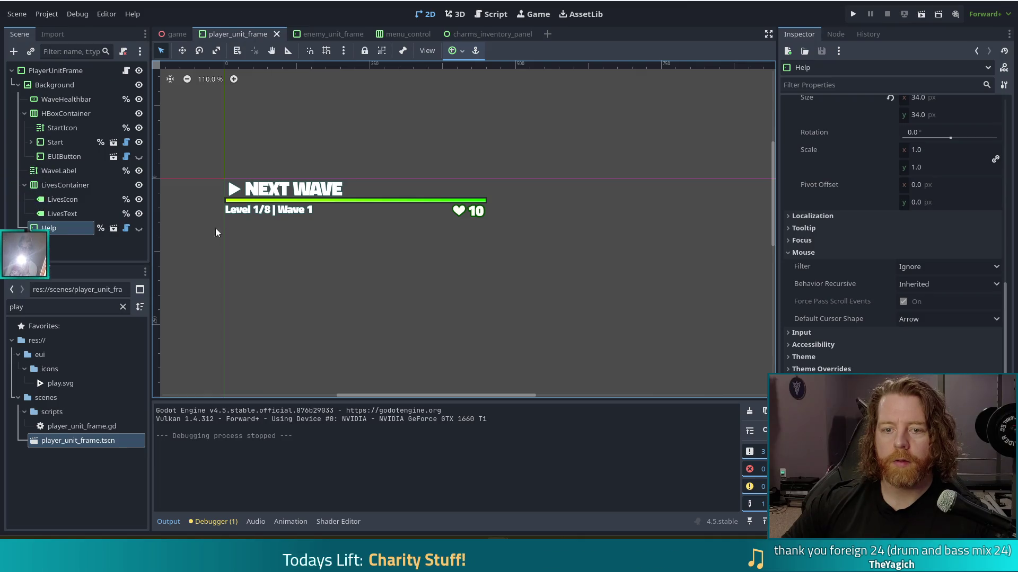
Set the player_unit_frame Help button's Style to Transparent and save
{"action": "scroll", "coordinate": [913, 236], "scroll_direction": "up", "scroll_amount": 10}
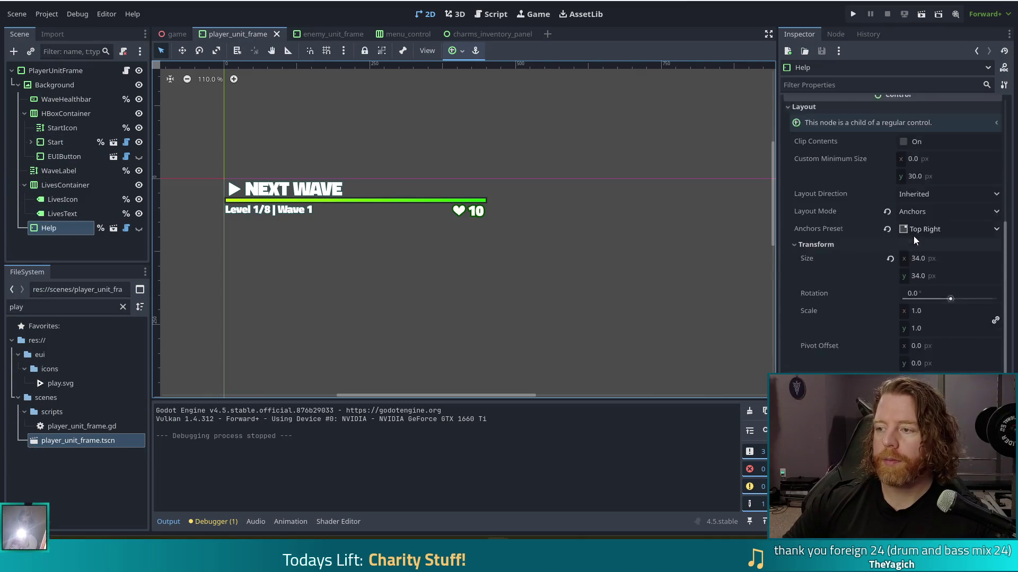
{"action": "left_click", "coordinate": [908, 312]}
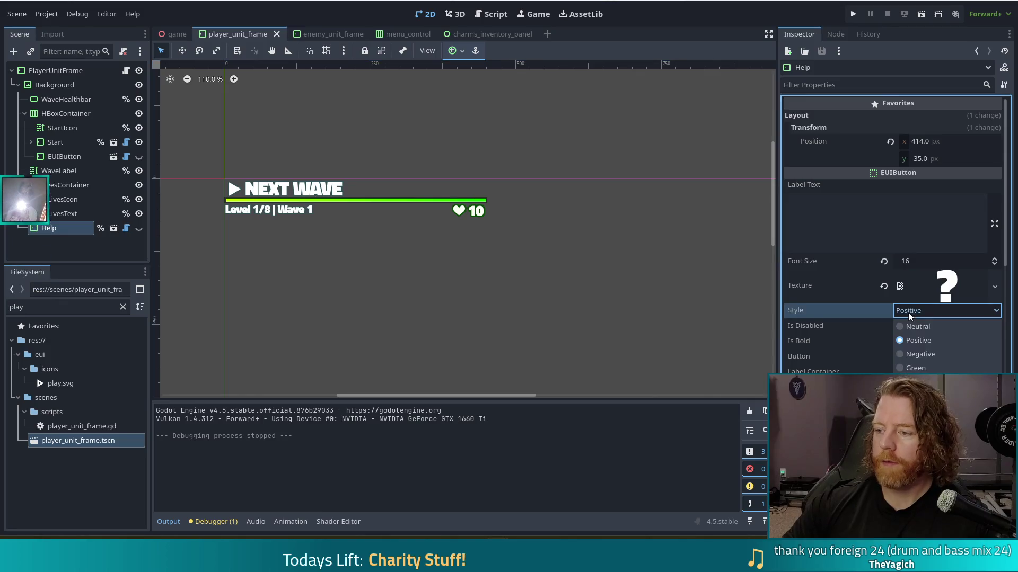
{"action": "left_click", "coordinate": [912, 355]}
{"action": "key", "text": "ctrl+s"}
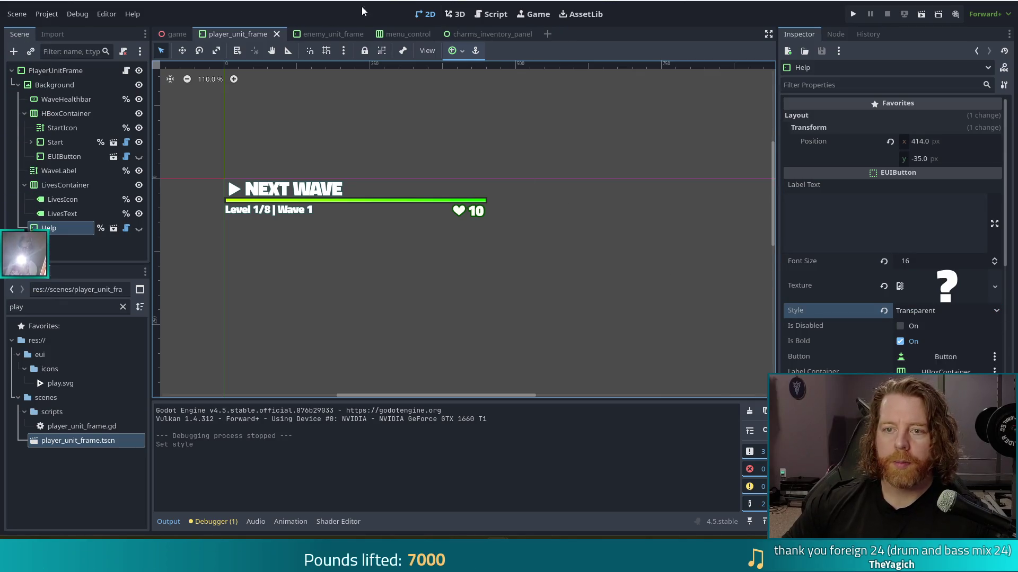
Give the enemy_unit_frame Help button a new Style, then launch the game with F5
{"action": "left_click", "coordinate": [313, 34]}
{"action": "left_click", "coordinate": [49, 157]}
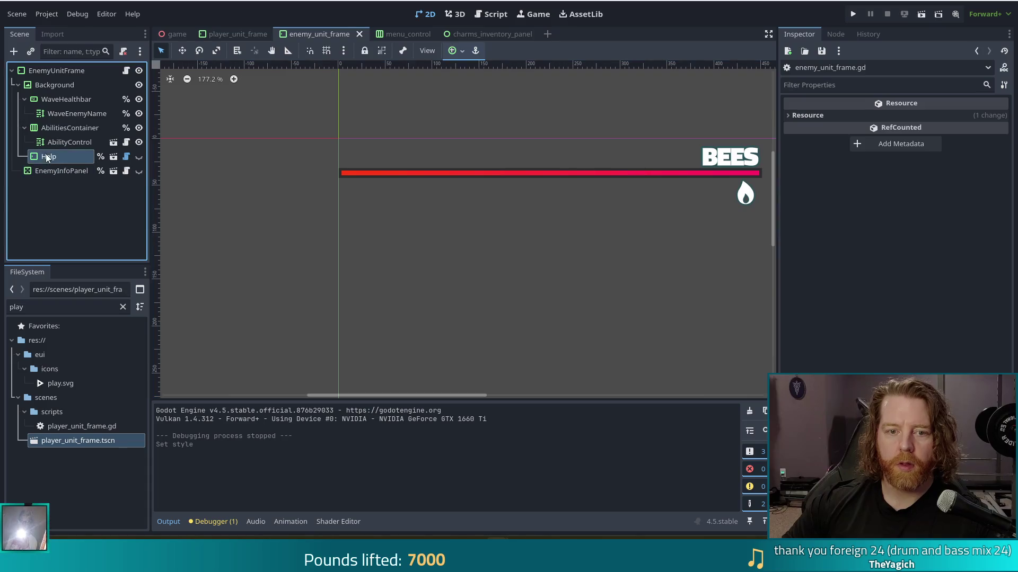
{"action": "left_click", "coordinate": [933, 311]}
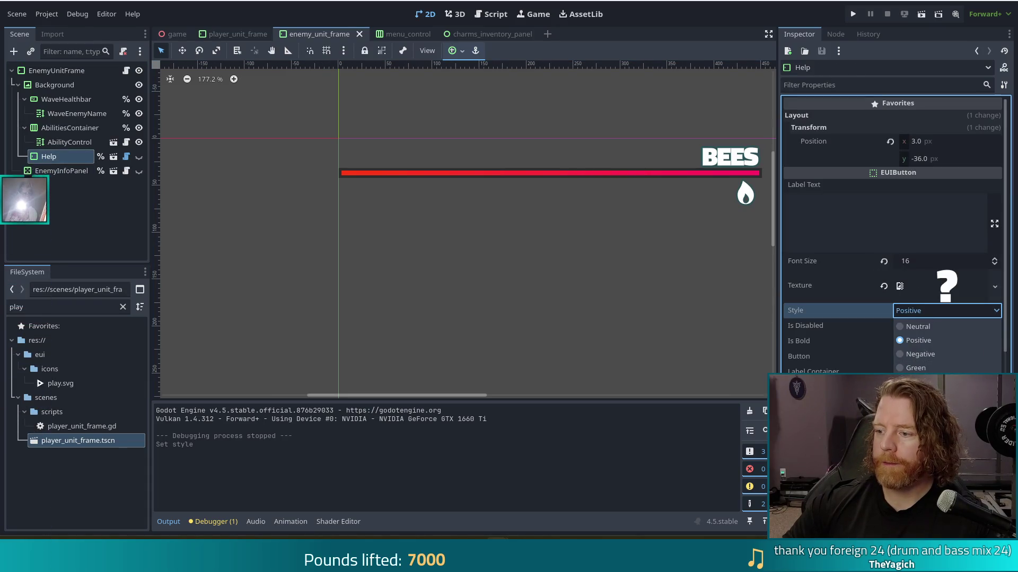
{"action": "left_click", "coordinate": [918, 340]}
{"action": "left_click", "coordinate": [470, 328]}
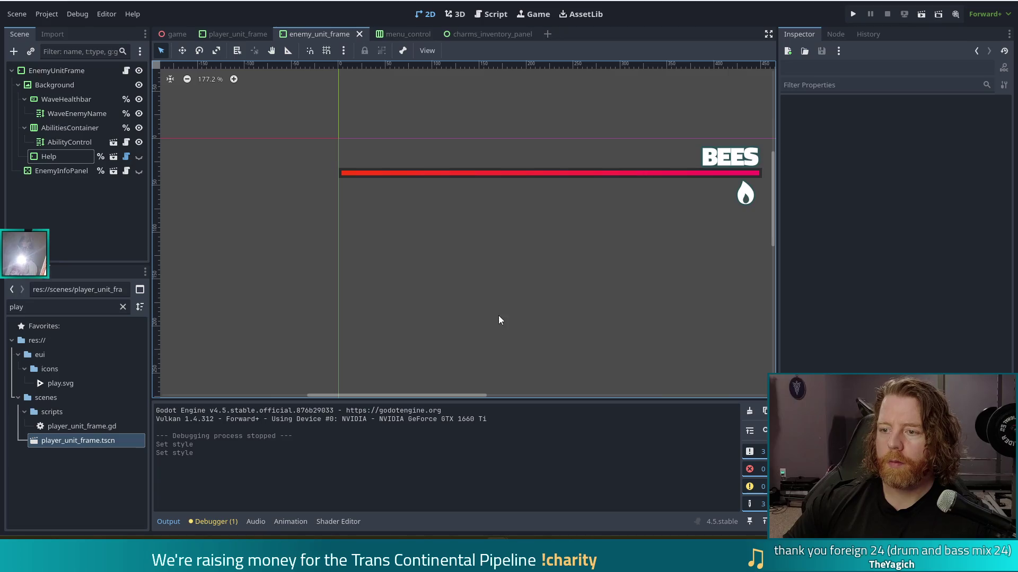
{"action": "key", "text": "F5"}
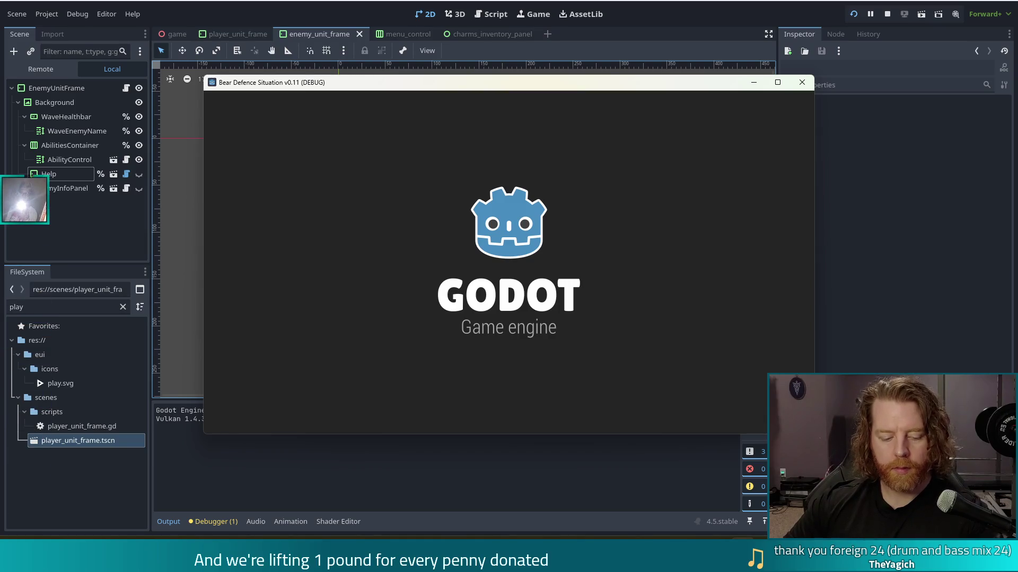
Start a new game and page through the help tutorial until its panel closes
{"action": "left_click", "coordinate": [333, 281]}
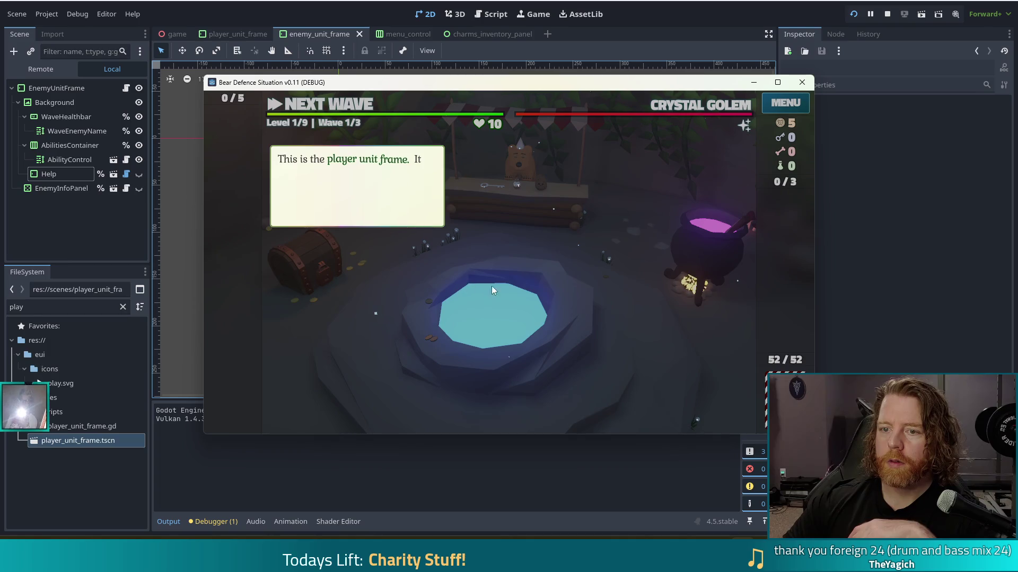
{"action": "left_click", "coordinate": [554, 237]}
{"action": "left_click", "coordinate": [566, 230]}
{"action": "left_click", "coordinate": [566, 228]}
{"action": "left_click", "coordinate": [567, 228]}
{"action": "left_click", "coordinate": [567, 232]}
{"action": "left_click", "coordinate": [567, 232]}
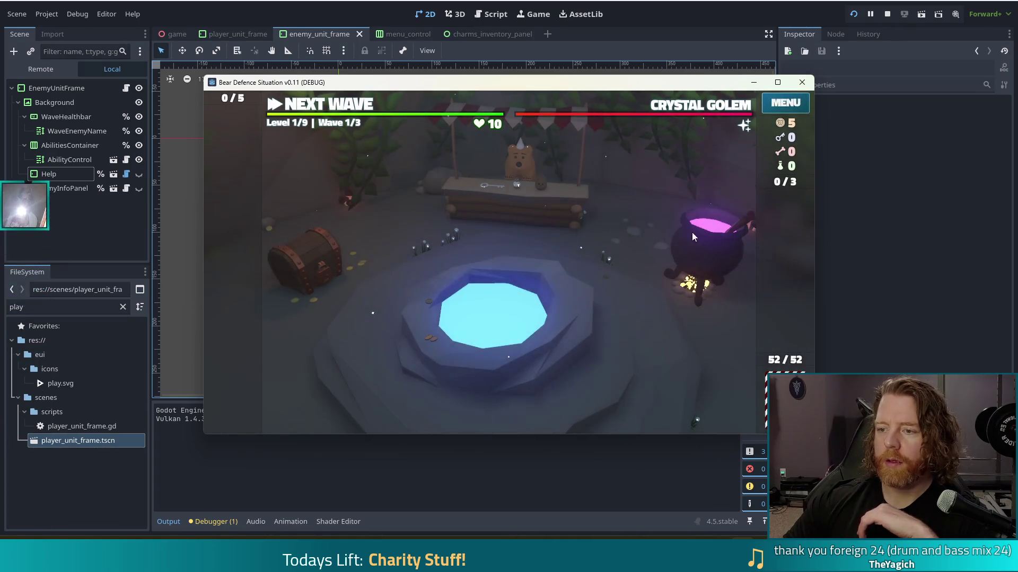
Open and close the cauldron and wishing well panels, then stop the game with F8
{"action": "left_click", "coordinate": [693, 233]}
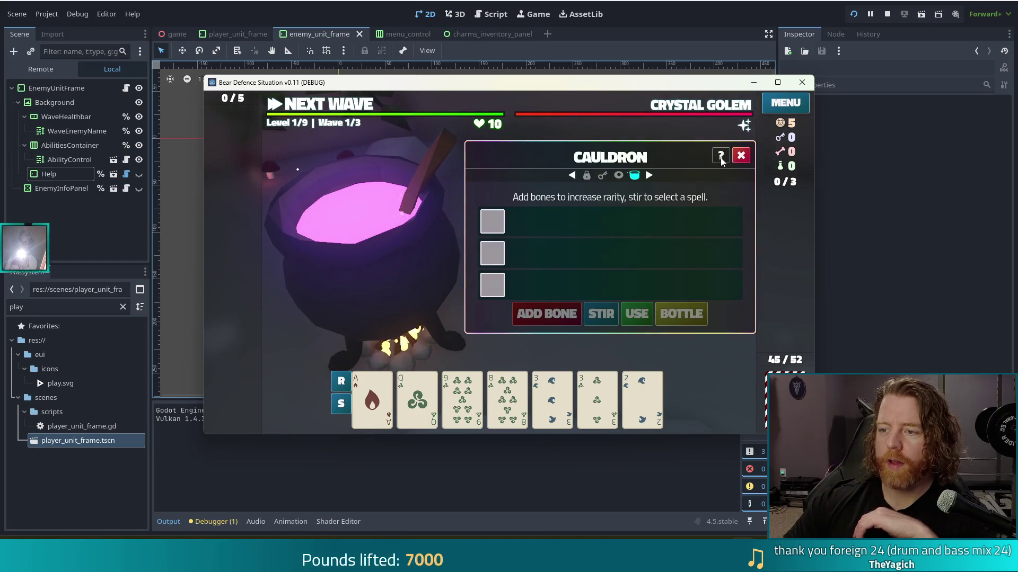
{"action": "left_click", "coordinate": [741, 156]}
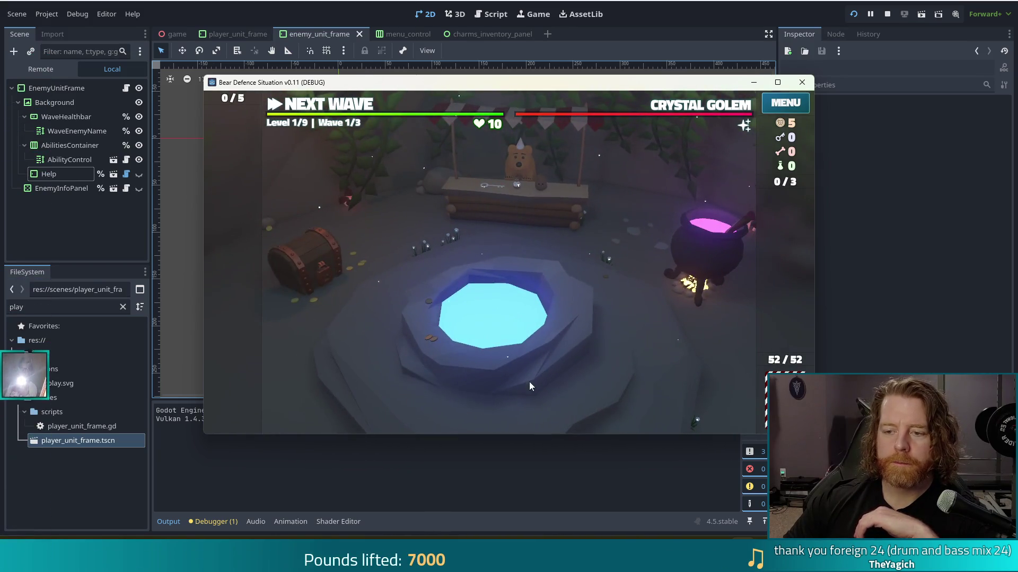
{"action": "left_click", "coordinate": [529, 382]}
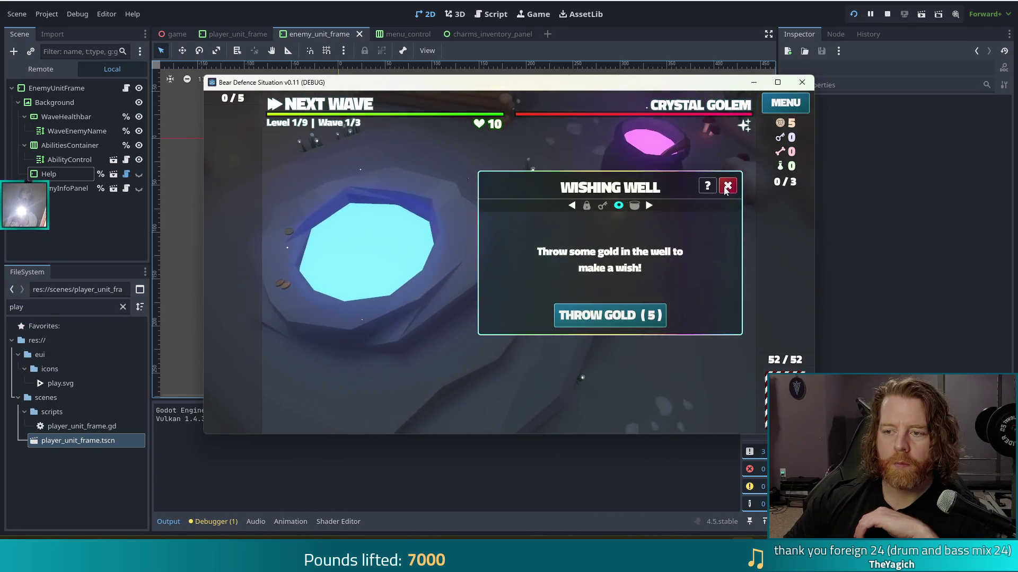
{"action": "left_click", "coordinate": [726, 184]}
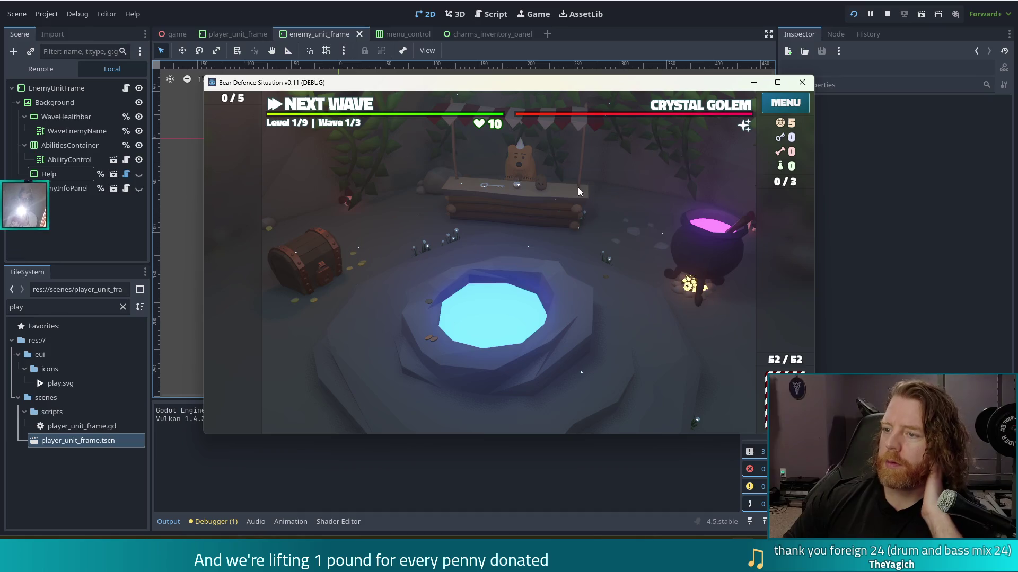
{"action": "key", "text": "F8"}
In the game scene, filter for 'menu', set the Menu button Style to Transparent, and relaunch with F5
{"action": "left_click", "coordinate": [167, 35]}
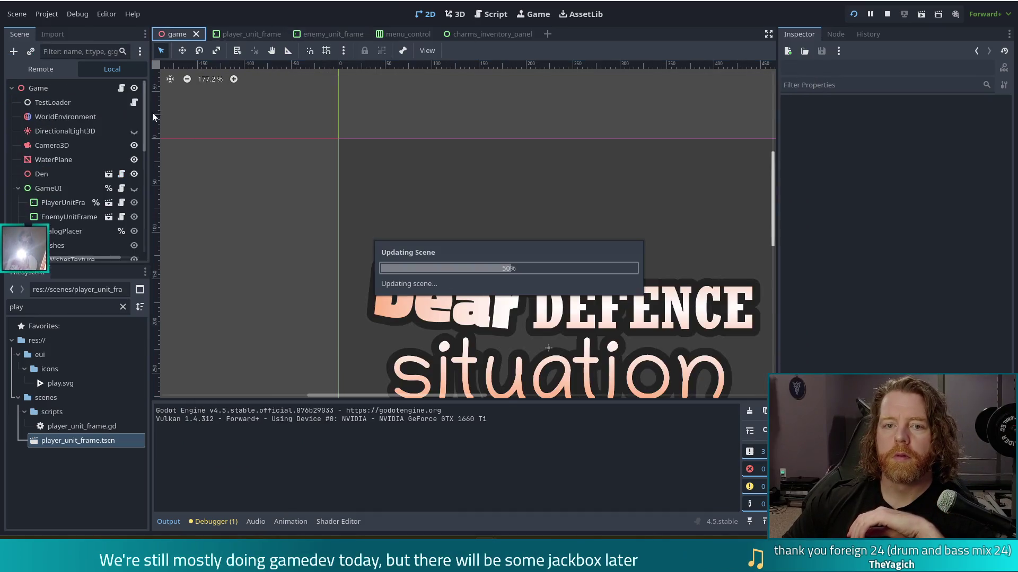
{"action": "scroll", "coordinate": [70, 174], "scroll_direction": "down", "scroll_amount": 3}
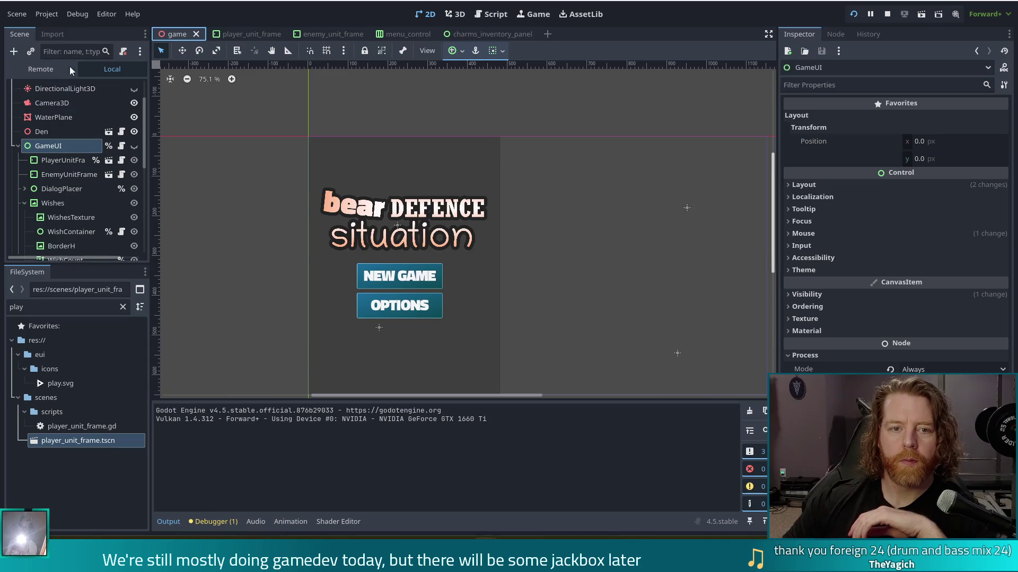
{"action": "left_click", "coordinate": [73, 51]}
{"action": "type", "text": "menu"}
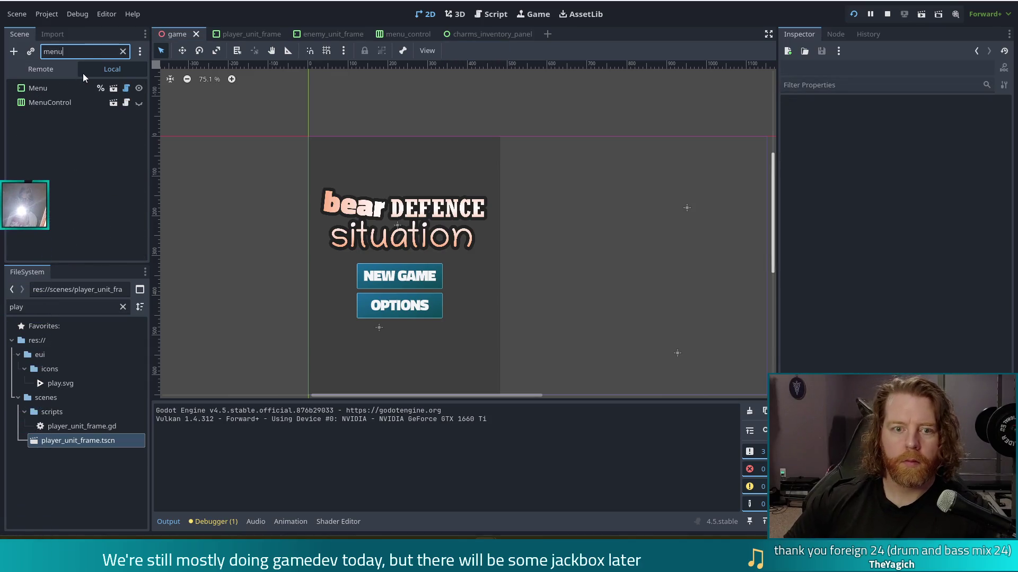
{"action": "left_click", "coordinate": [34, 91]}
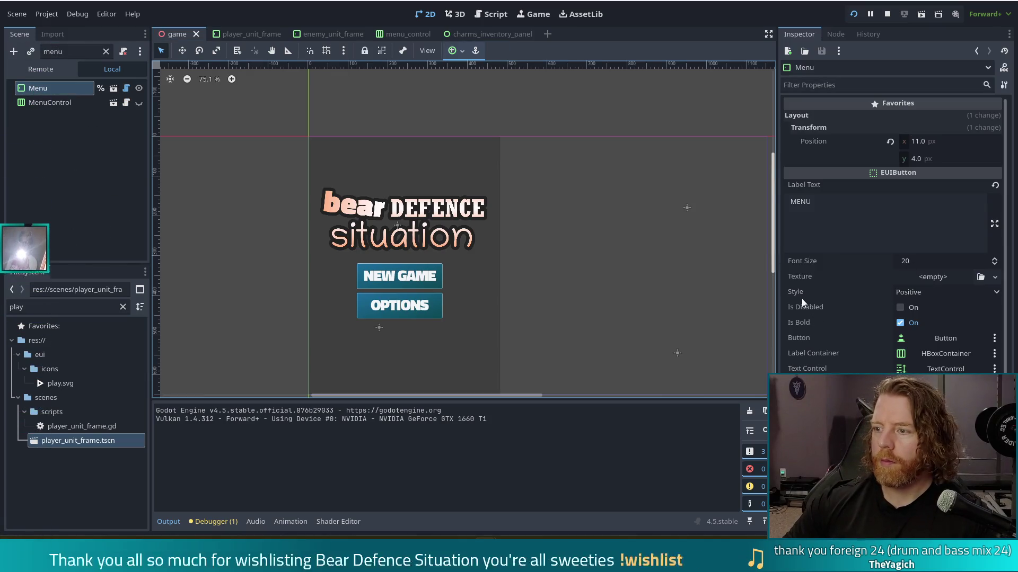
{"action": "left_click", "coordinate": [970, 295]}
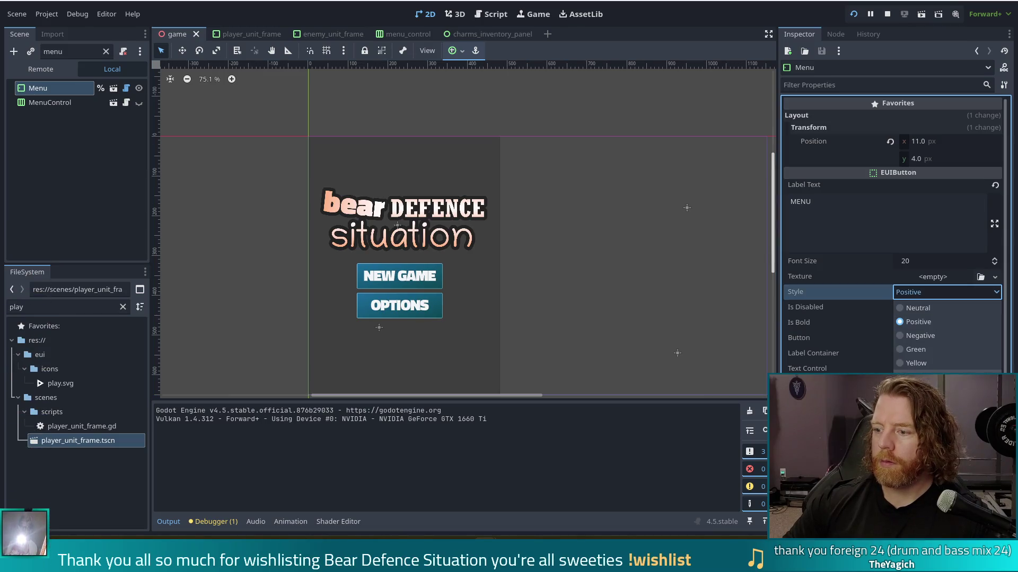
{"action": "left_click", "coordinate": [917, 377]}
{"action": "key", "text": "F5"}
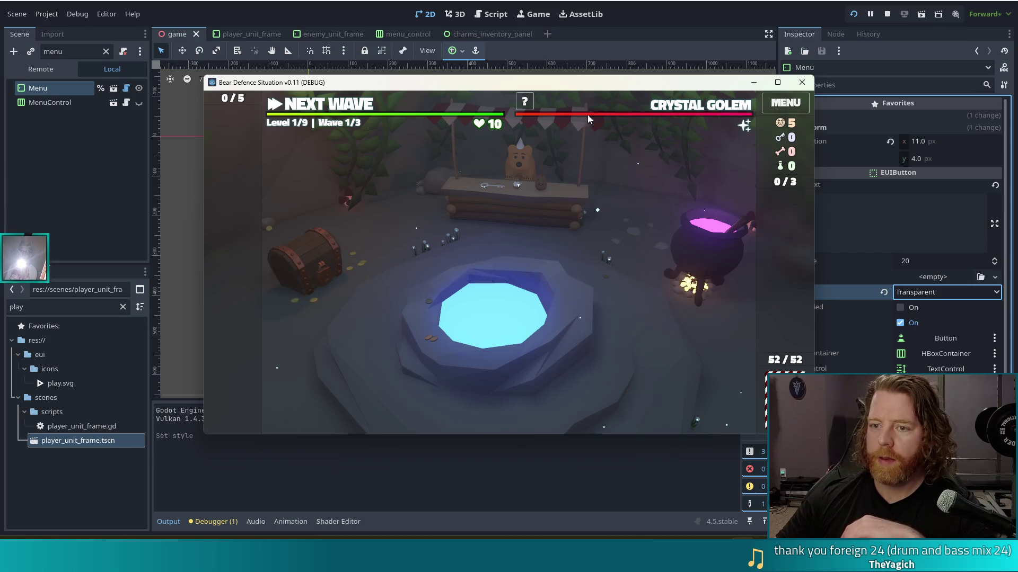
Stop the test run with F8 after checking the transparent Menu button
{"action": "key", "text": "F8"}
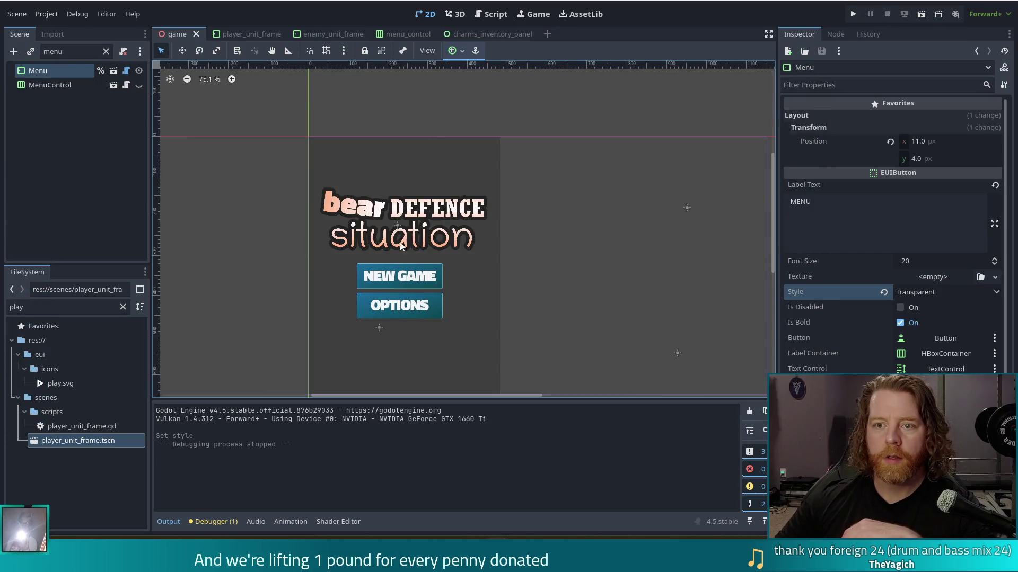
Copy the player frame's LivesContainer and paste it under Background in enemy_unit_frame
{"action": "left_click", "coordinate": [249, 34]}
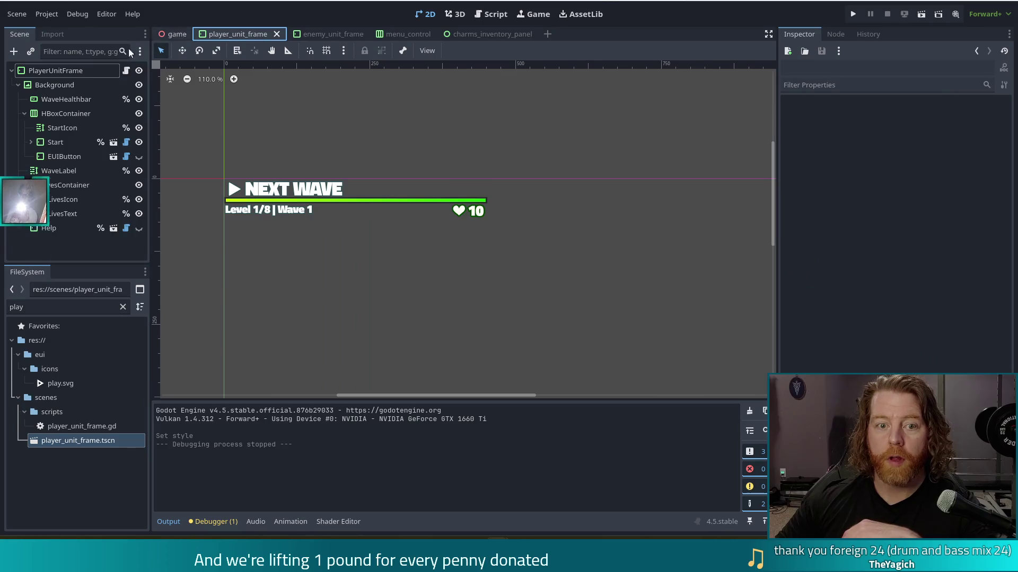
{"action": "left_click", "coordinate": [59, 186]}
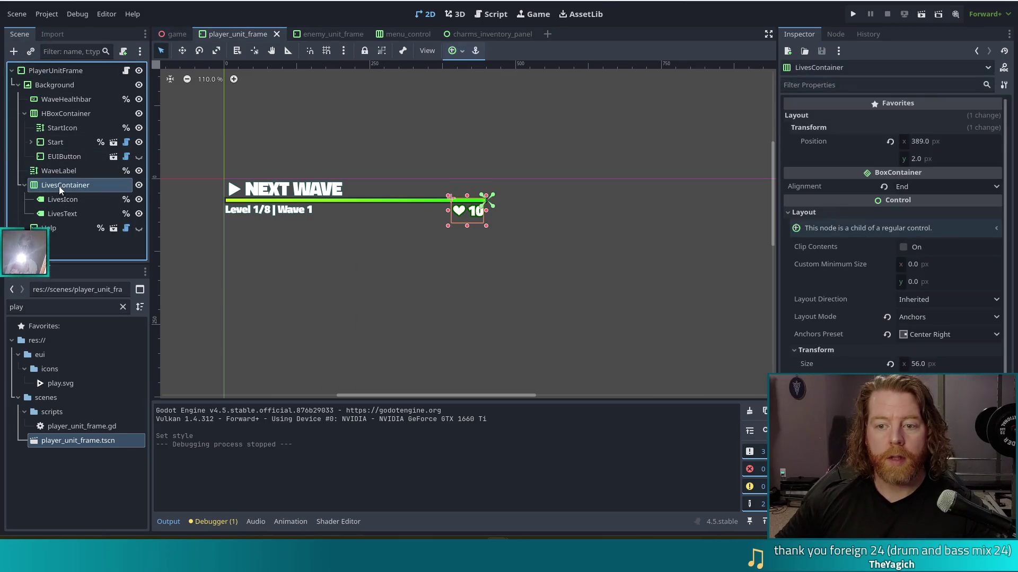
{"action": "left_click", "coordinate": [330, 35]}
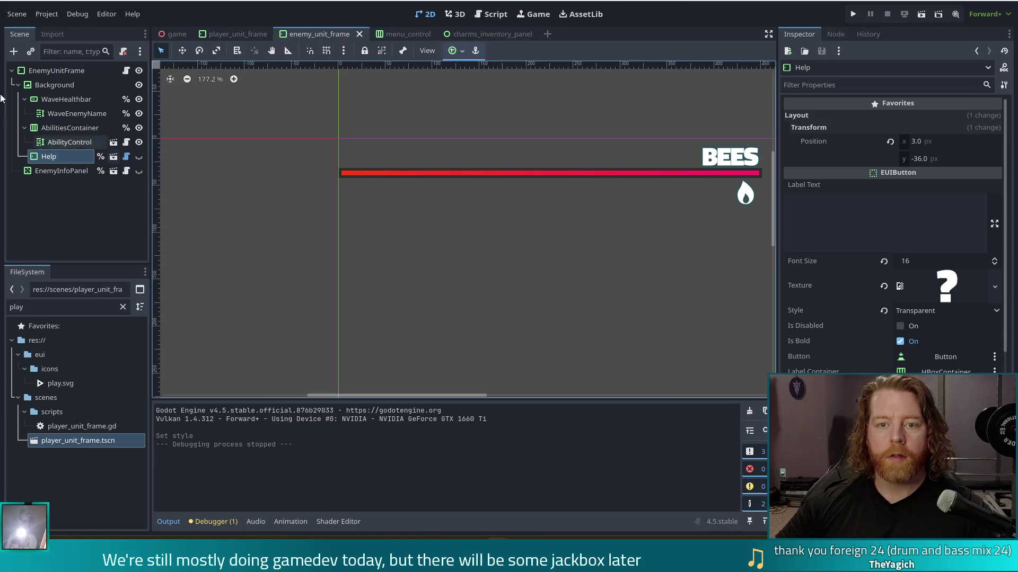
{"action": "left_click", "coordinate": [236, 34]}
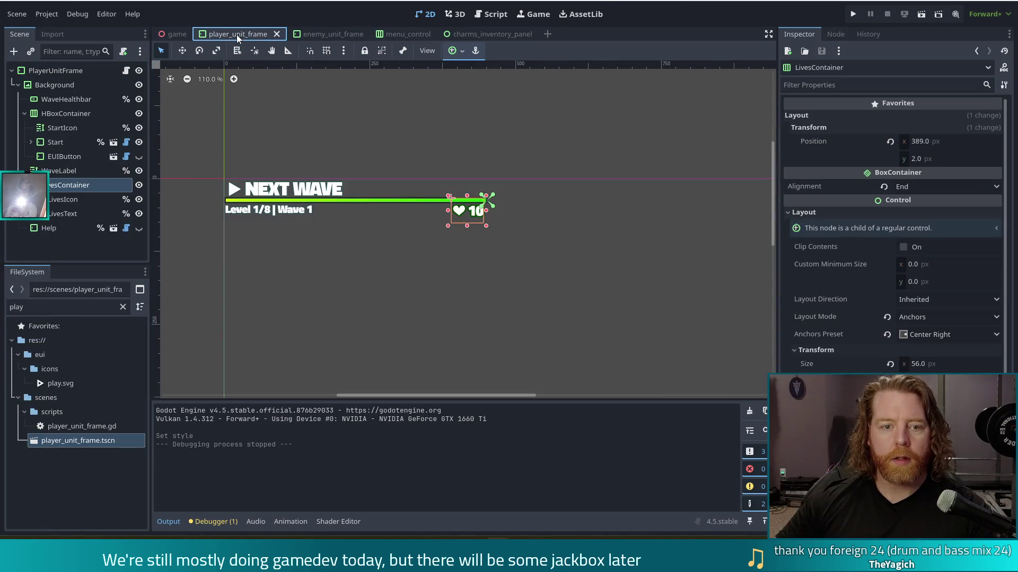
{"action": "left_click", "coordinate": [299, 37]}
{"action": "left_click", "coordinate": [63, 87]}
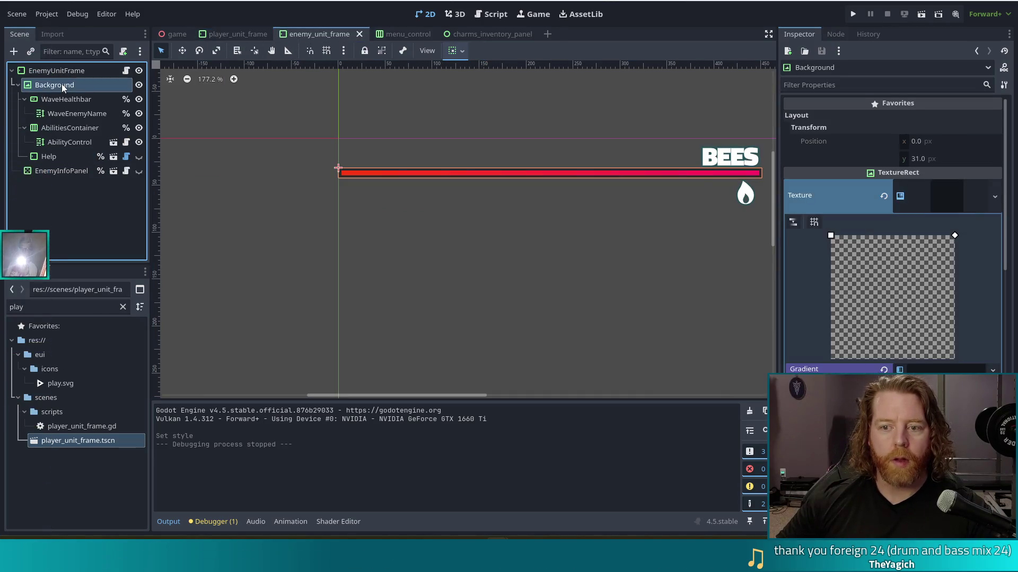
{"action": "key", "text": "ctrl+v"}
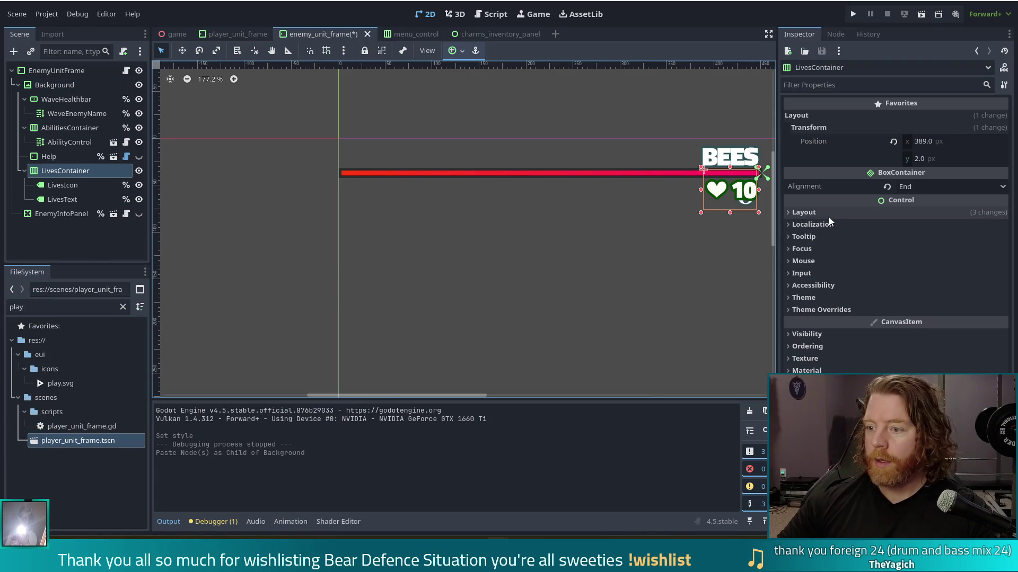
Anchor the pasted LivesContainer Center Left and nudge it to 6, 12 px beneath the red bar
{"action": "left_click", "coordinate": [828, 214]}
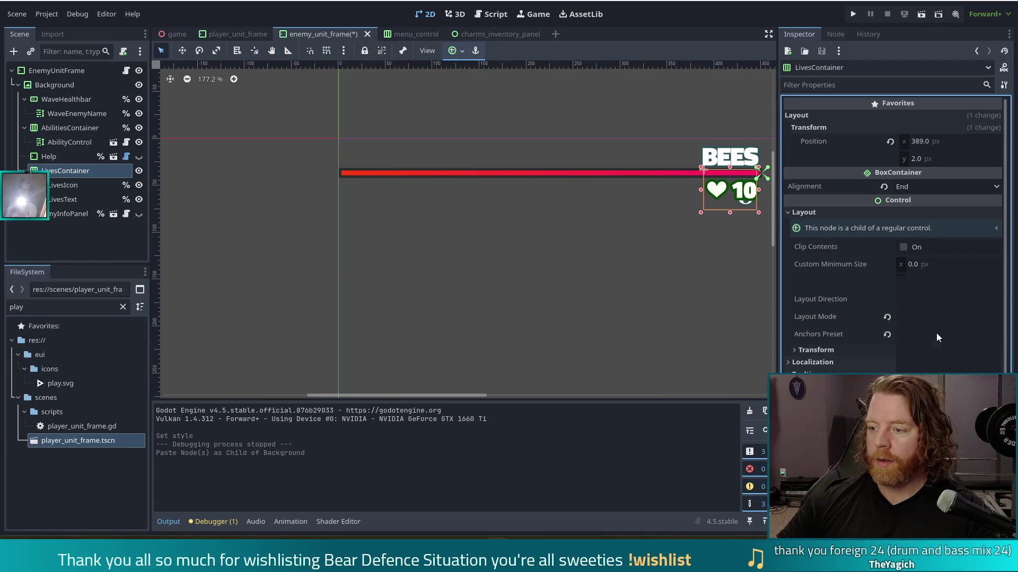
{"action": "left_click", "coordinate": [936, 334]}
{"action": "left_click", "coordinate": [938, 378]}
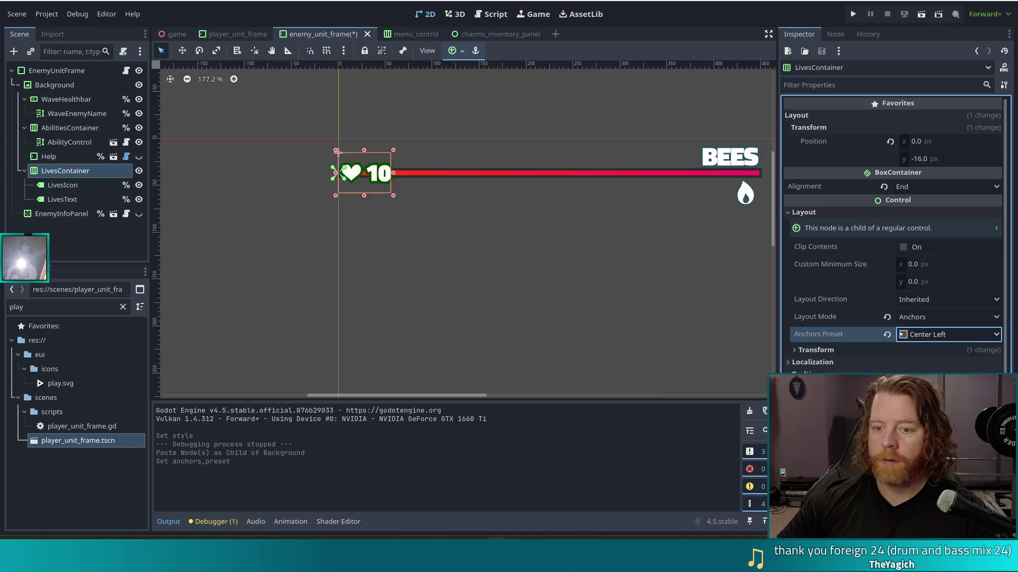
{"action": "key", "text": "Down"}
{"action": "key", "text": "Down"}
{"action": "key", "text": "shift+Down"}
{"action": "key", "text": "Down"}
{"action": "key", "text": "Down"}
{"action": "key", "text": "Down"}
{"action": "key", "text": "Right"}
{"action": "key", "text": "Right"}
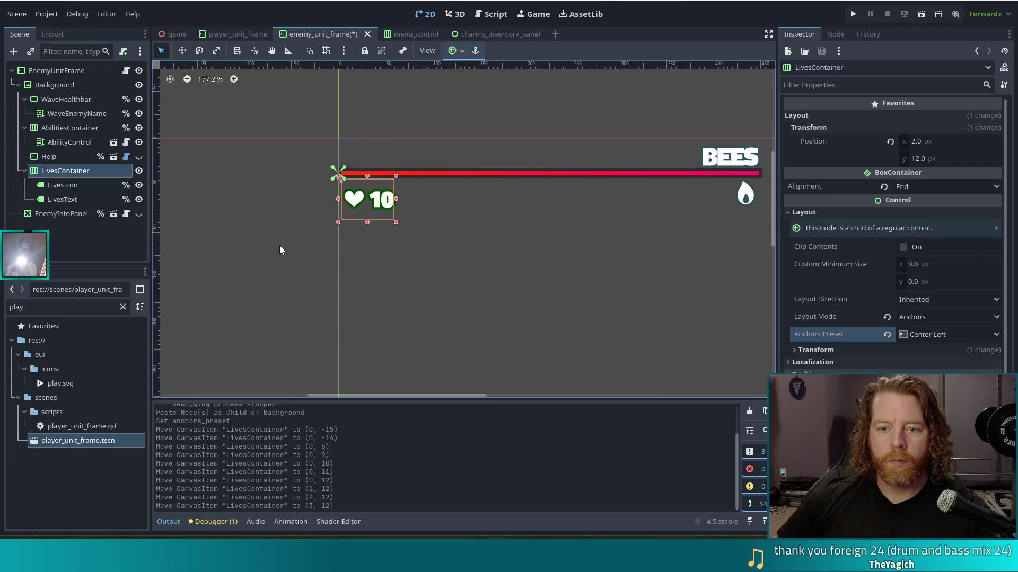
{"action": "key", "text": "Right"}
{"action": "key", "text": "Right"}
{"action": "key", "text": "Right"}
{"action": "left_click", "coordinate": [66, 184]}
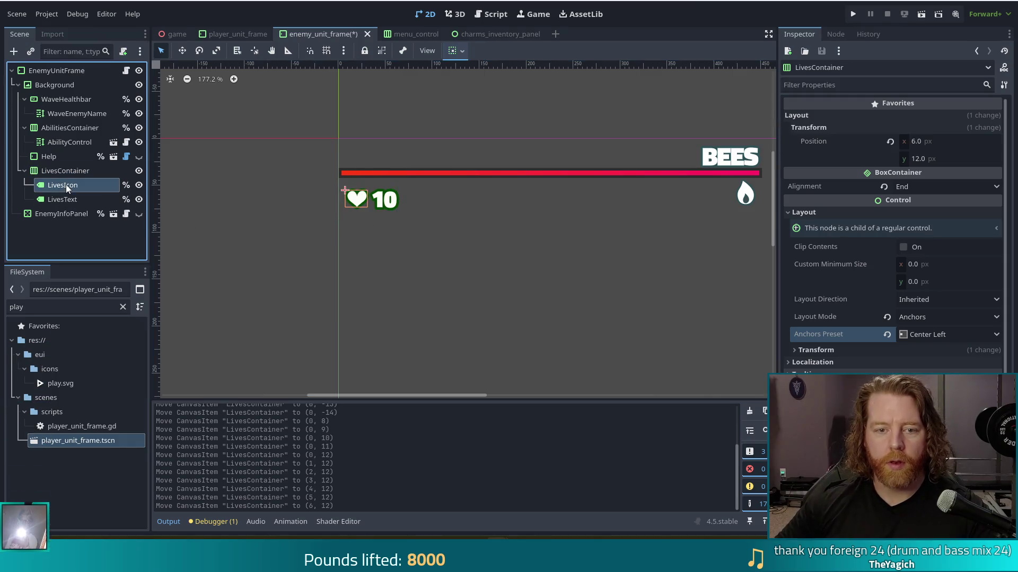
Delete the LivesIcon heart and rename LivesText to LifeText
{"action": "key", "text": "Delete"}
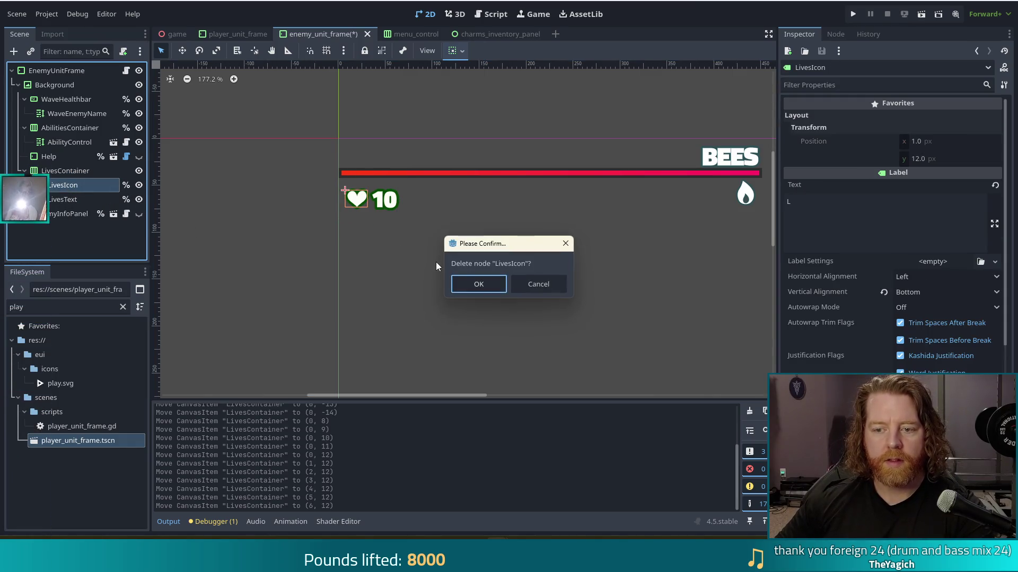
{"action": "left_click", "coordinate": [479, 285]}
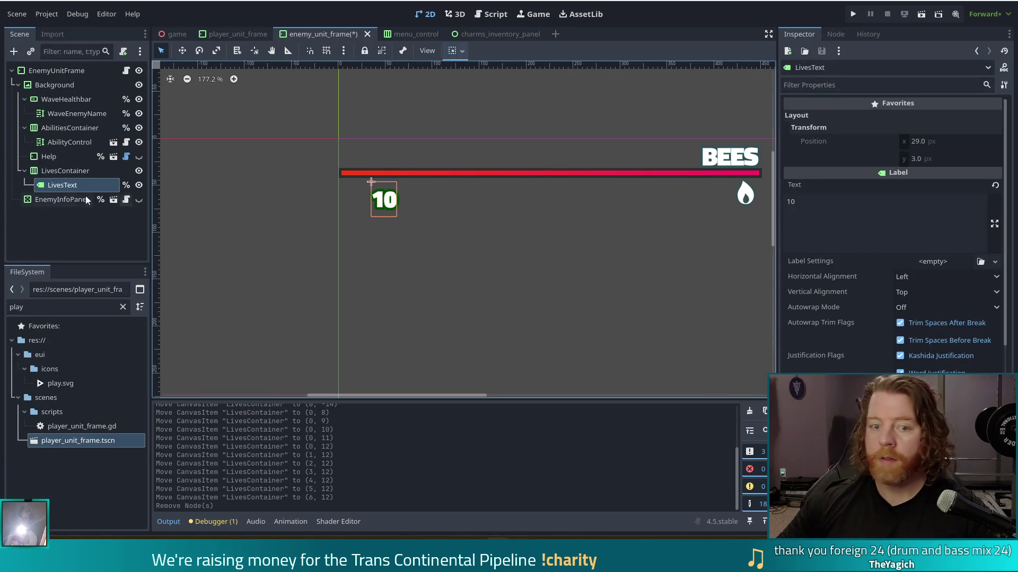
{"action": "double_click", "coordinate": [59, 187]}
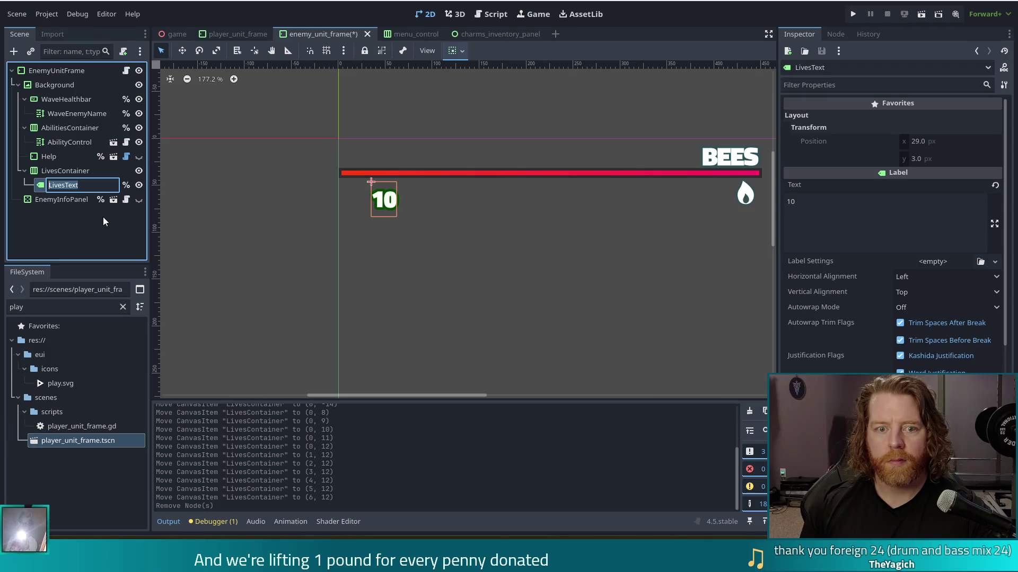
{"action": "type", "text": "LifeText"}
{"action": "key", "text": "Return"}
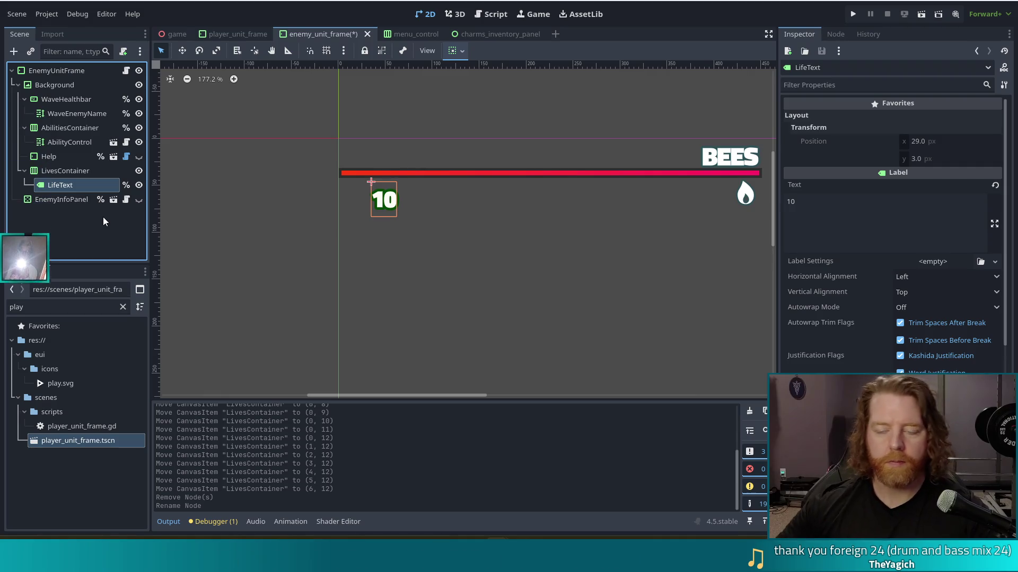
Set the LifeText label's text to '100 %'
{"action": "left_click", "coordinate": [887, 225]}
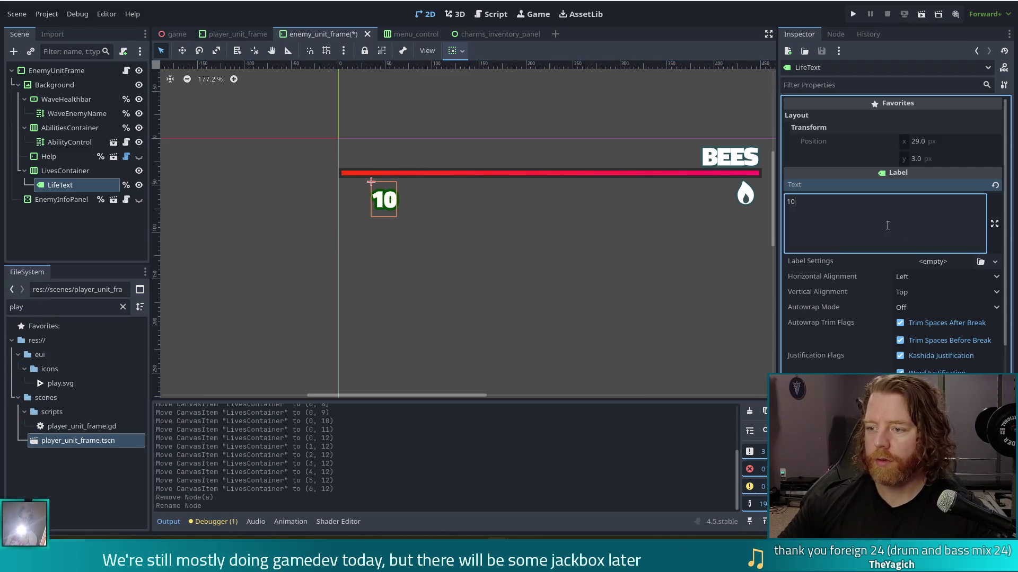
{"action": "type", "text": "0"}
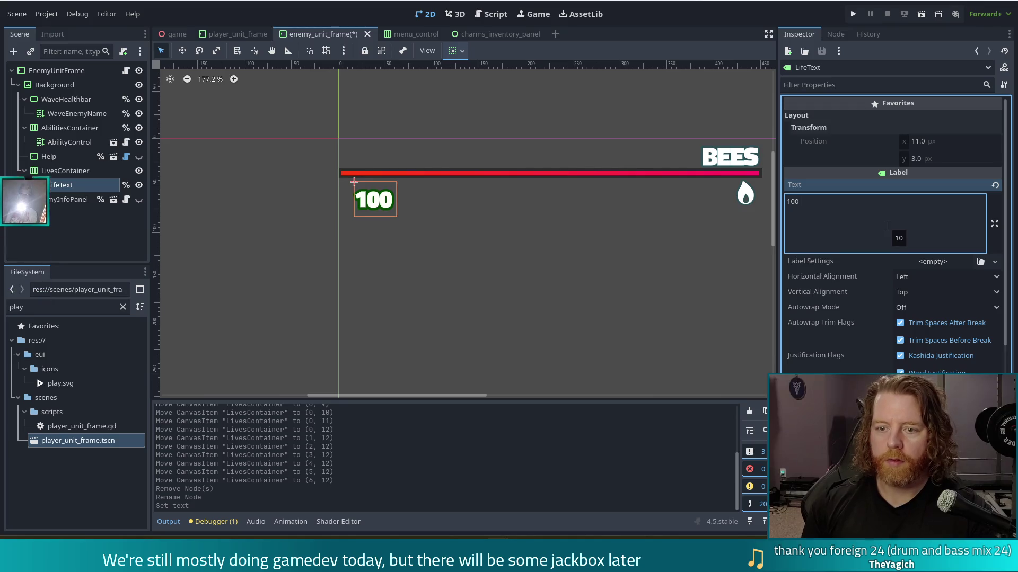
{"action": "key", "text": "BackSpace"}
{"action": "type", "text": "%"}
{"action": "key", "text": "BackSpace"}
{"action": "type", "text": "%"}
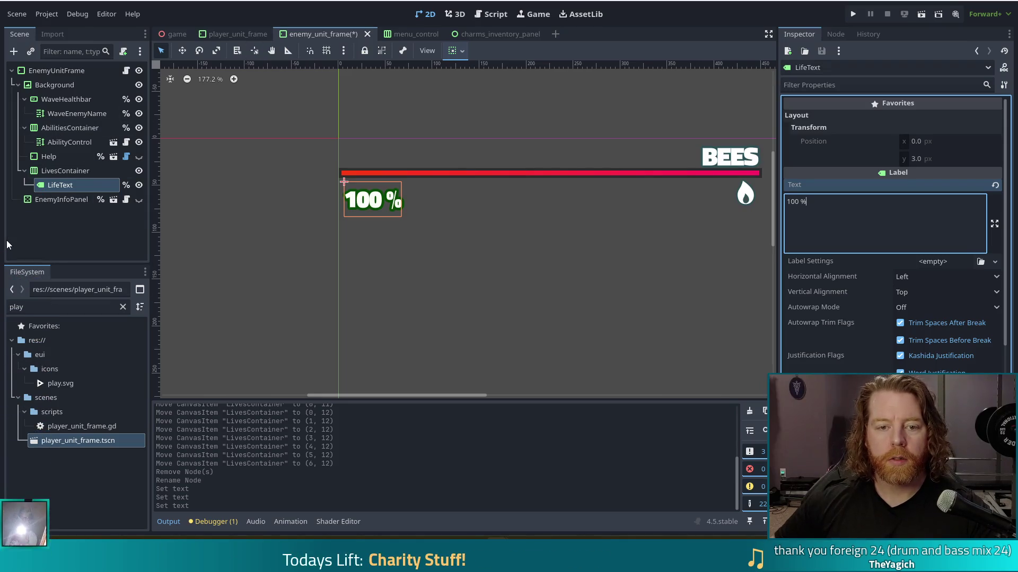
Nudge LivesContainer to position 8, 2 at the red bar's left end
{"action": "left_click", "coordinate": [66, 170]}
{"action": "key", "text": "Up"}
{"action": "key", "text": "Up"}
{"action": "key", "text": "Up"}
{"action": "key", "text": "Up"}
{"action": "key", "text": "Up"}
{"action": "key", "text": "Right"}
{"action": "key", "text": "Right"}
{"action": "key", "text": "Up"}
{"action": "key", "text": "Up"}
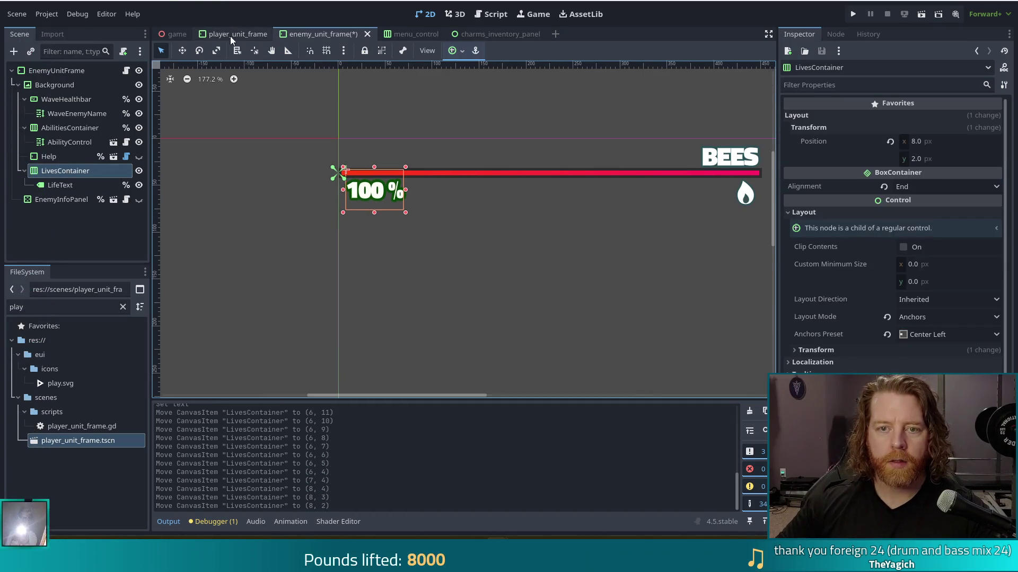
Compare against player_unit_frame, then lower the enemy LivesContainer one pixel to 8, 3
{"action": "left_click", "coordinate": [230, 36]}
{"action": "scroll", "coordinate": [491, 273], "scroll_direction": "up", "scroll_amount": 2}
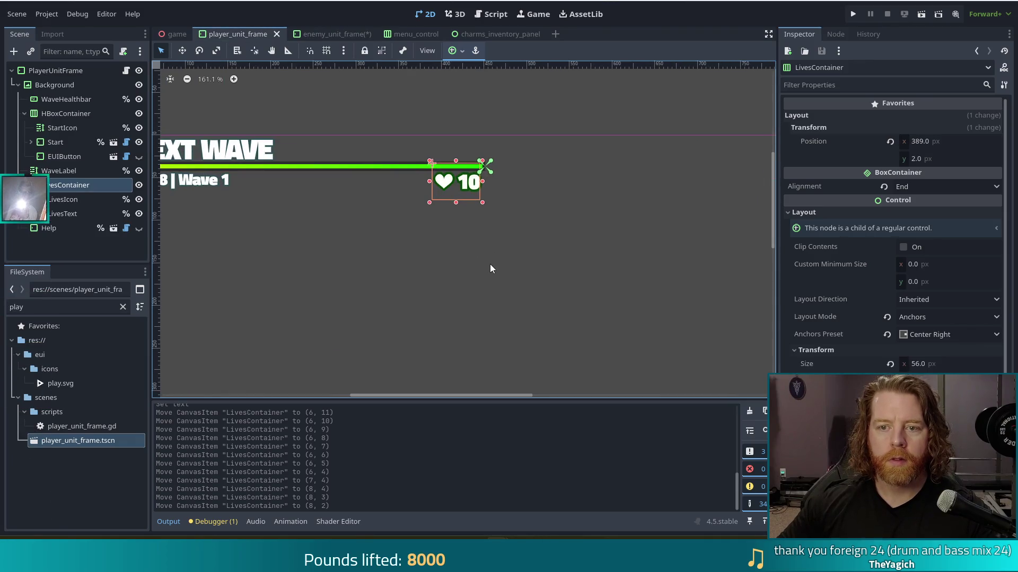
{"action": "scroll", "coordinate": [490, 264], "scroll_direction": "up", "scroll_amount": 2}
{"action": "left_click", "coordinate": [522, 213]}
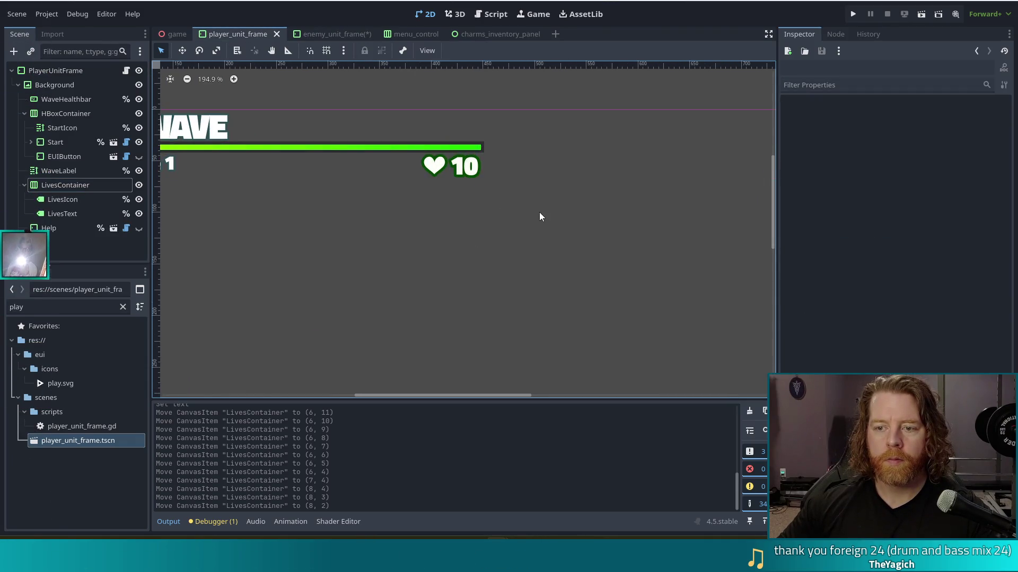
{"action": "left_click", "coordinate": [330, 34]}
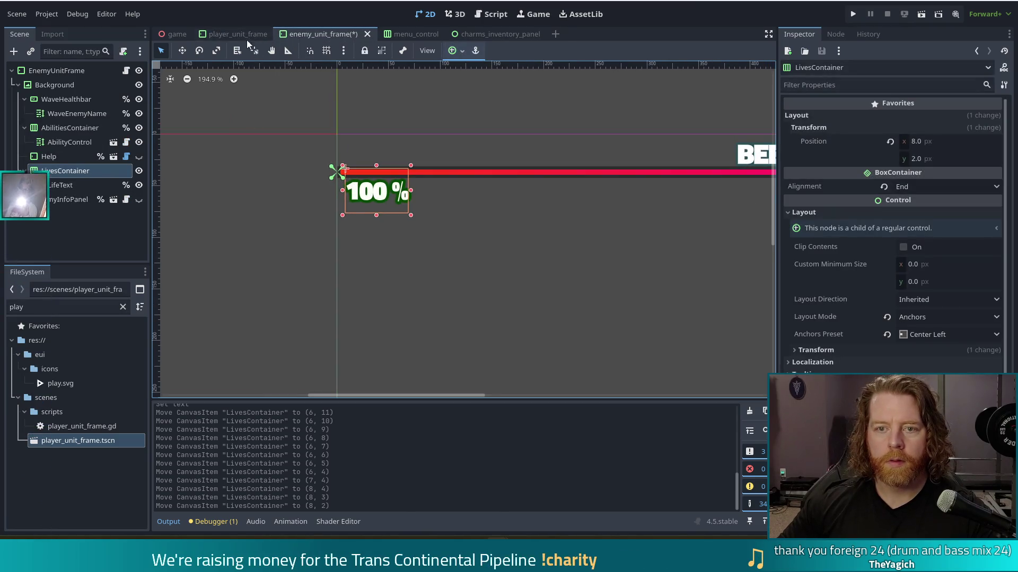
{"action": "left_click", "coordinate": [238, 34]}
{"action": "left_click", "coordinate": [319, 32]}
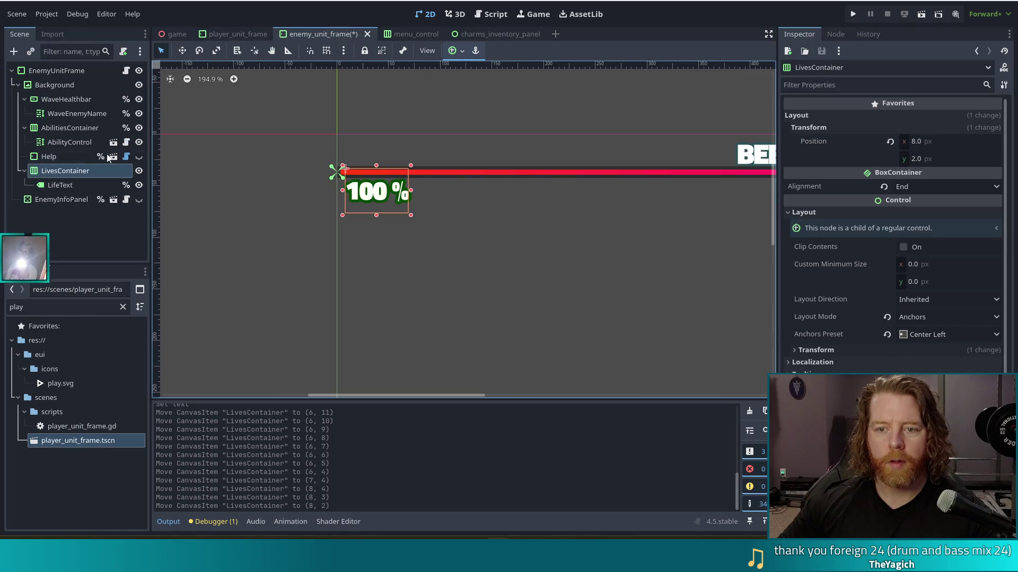
{"action": "key", "text": "Down"}
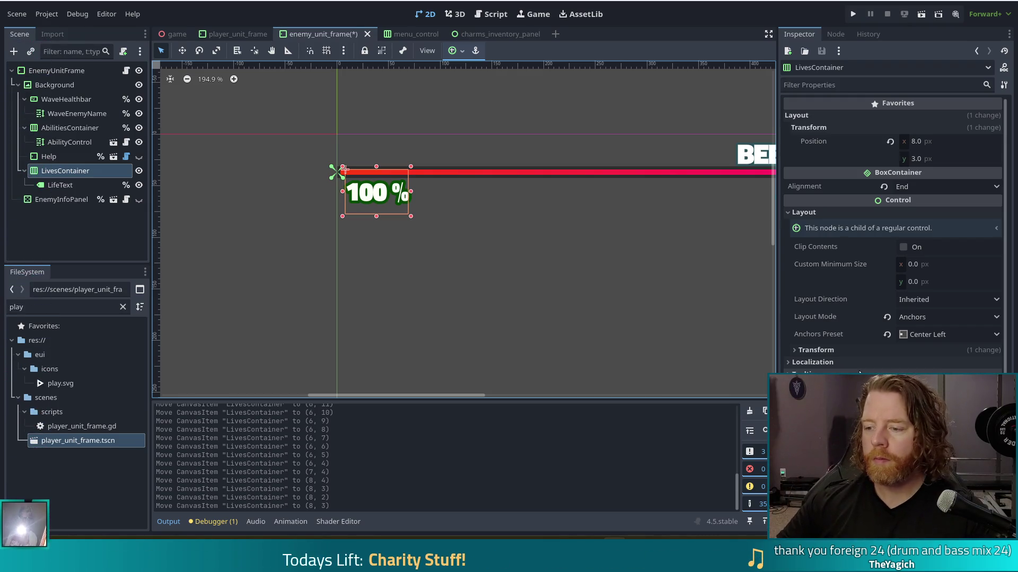
Change the LifeText label's Font Outline Color theme override to dark red (4a1500)
{"action": "scroll", "coordinate": [872, 335], "scroll_direction": "down", "scroll_amount": 3}
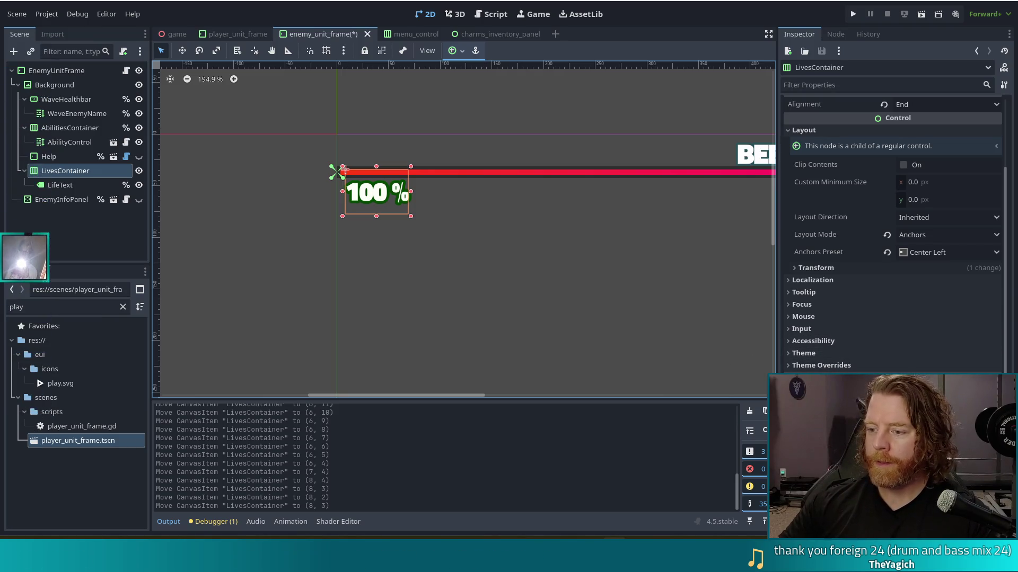
{"action": "left_click", "coordinate": [827, 366]}
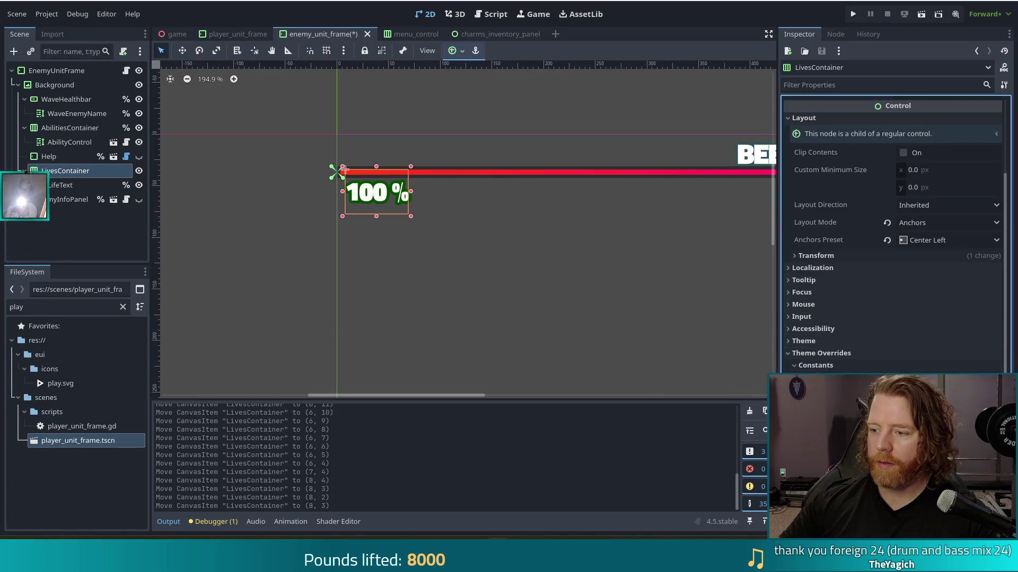
{"action": "left_click", "coordinate": [115, 186]}
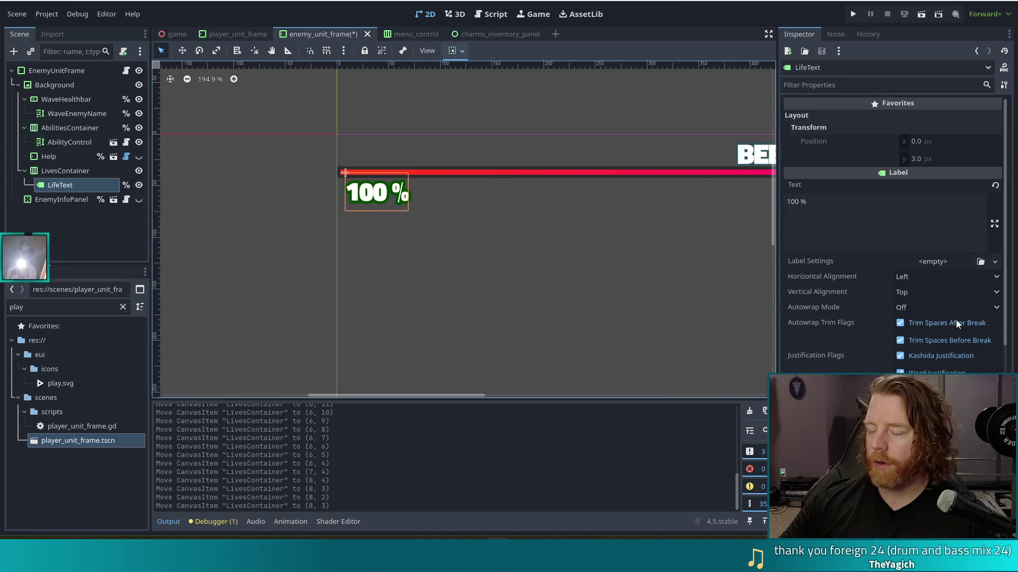
{"action": "scroll", "coordinate": [821, 342], "scroll_direction": "down", "scroll_amount": 8}
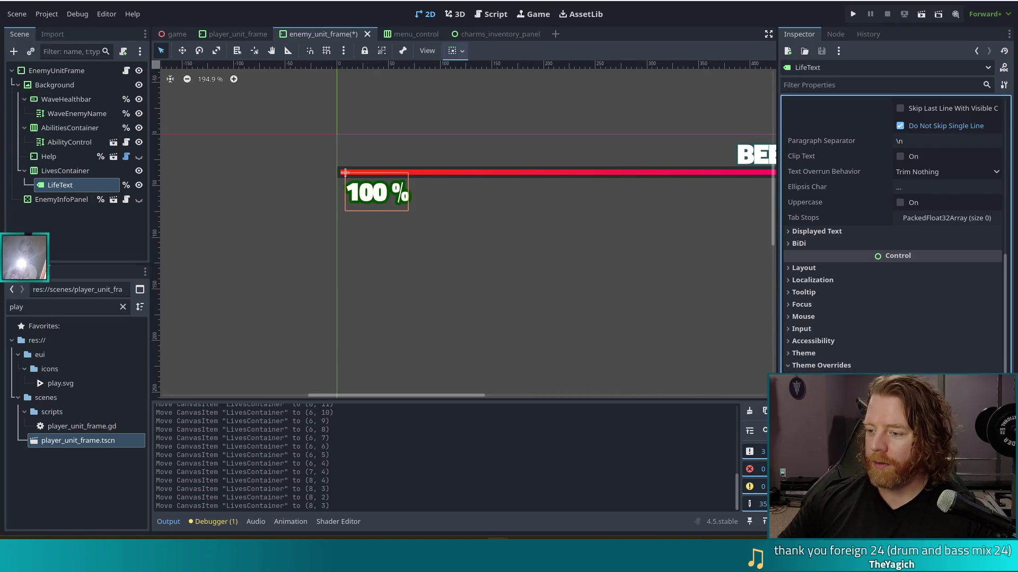
{"action": "left_click", "coordinate": [949, 389]}
{"action": "mouse_move", "coordinate": [948, 174]}
{"action": "left_mouse_down"}
{"action": "mouse_move", "coordinate": [1000, 176]}
{"action": "mouse_move", "coordinate": [974, 179]}
{"action": "mouse_move", "coordinate": [995, 191]}
{"action": "mouse_move", "coordinate": [985, 187]}
{"action": "left_mouse_up"}
{"action": "left_click", "coordinate": [642, 26]}
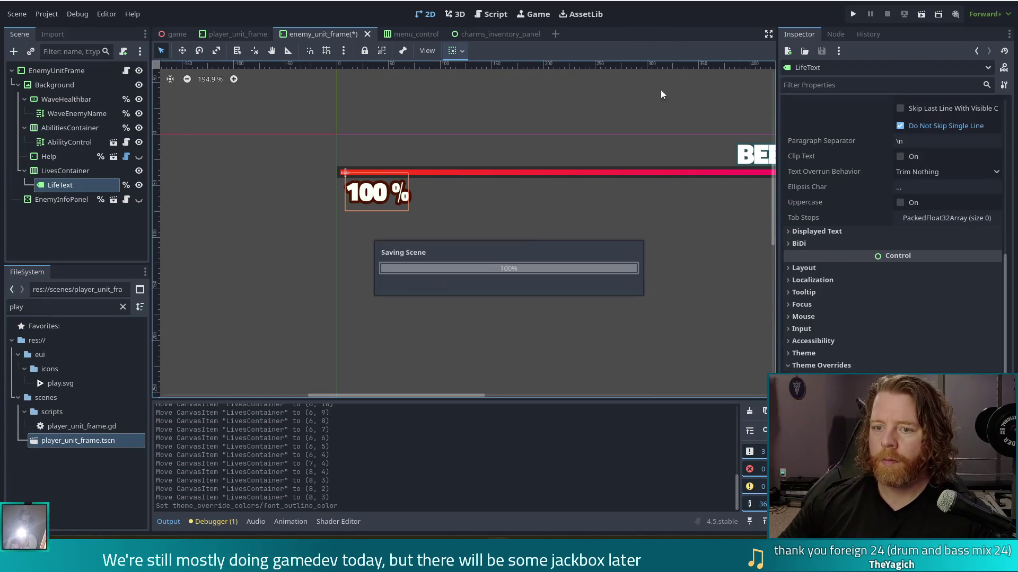
Save the enemy_unit_frame scene and launch the project in a debug window
{"action": "left_click", "coordinate": [371, 235]}
{"action": "key", "text": "ctrl+s"}
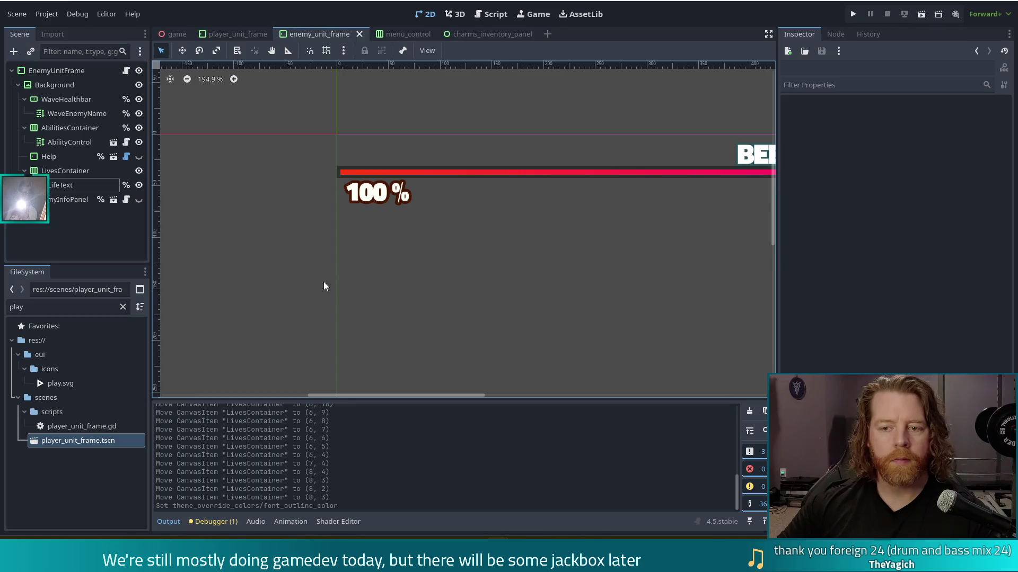
{"action": "left_click", "coordinate": [852, 15]}
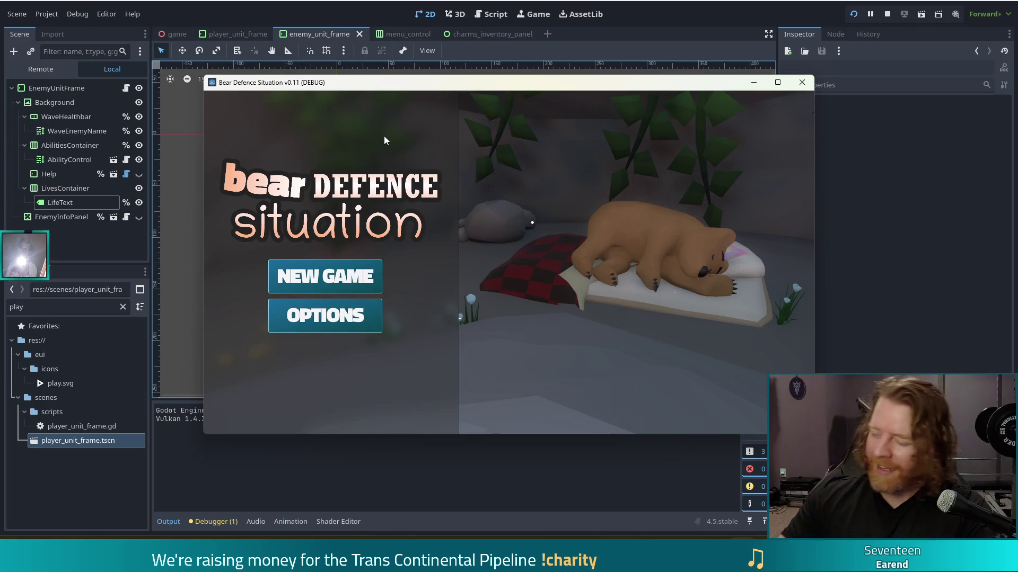
Start a new game and check the AIR GOLEM frame shows 100 % under its health bar
{"action": "left_click", "coordinate": [363, 285]}
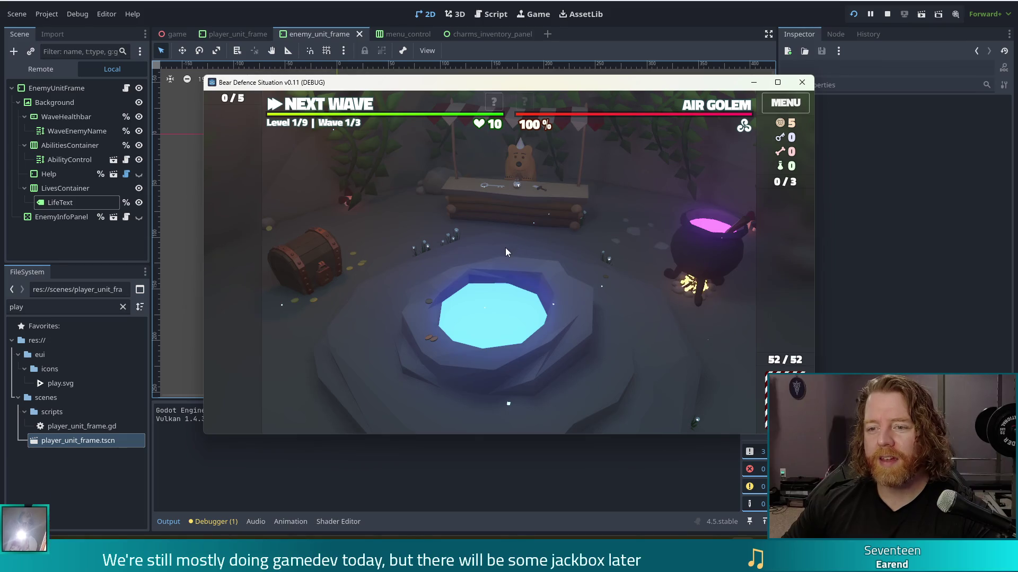
{"action": "mouse_move", "coordinate": [461, 125]}
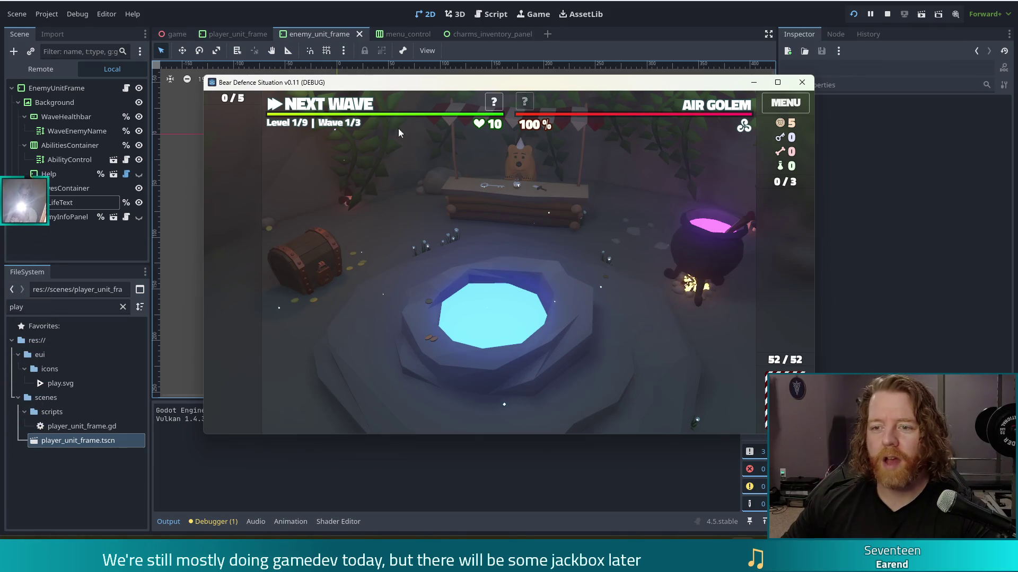
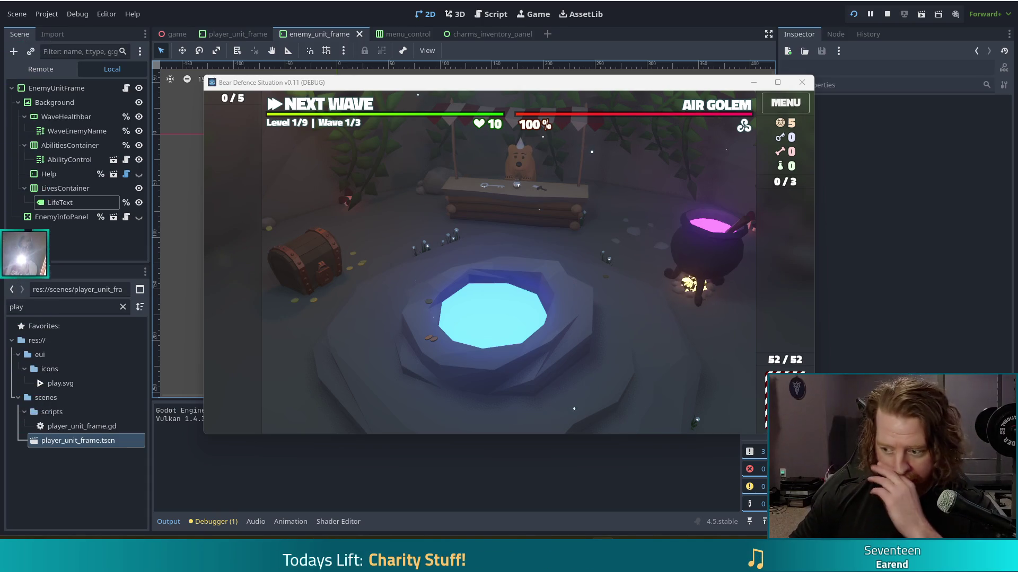
Close the game test run and return to the enemy_unit_frame scene in the editor
{"action": "mouse_move", "coordinate": [409, 117]}
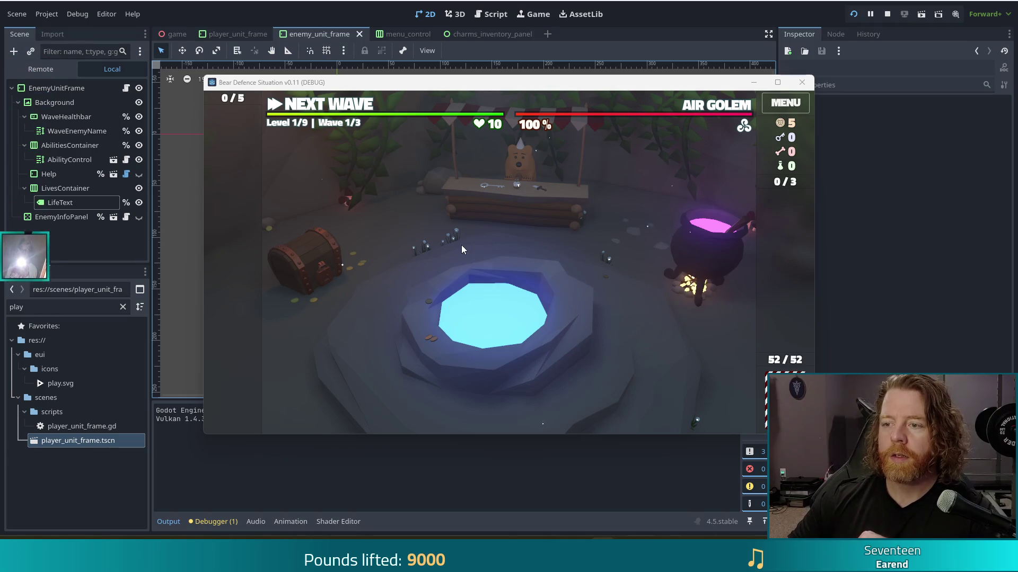
{"action": "mouse_move", "coordinate": [521, 139]}
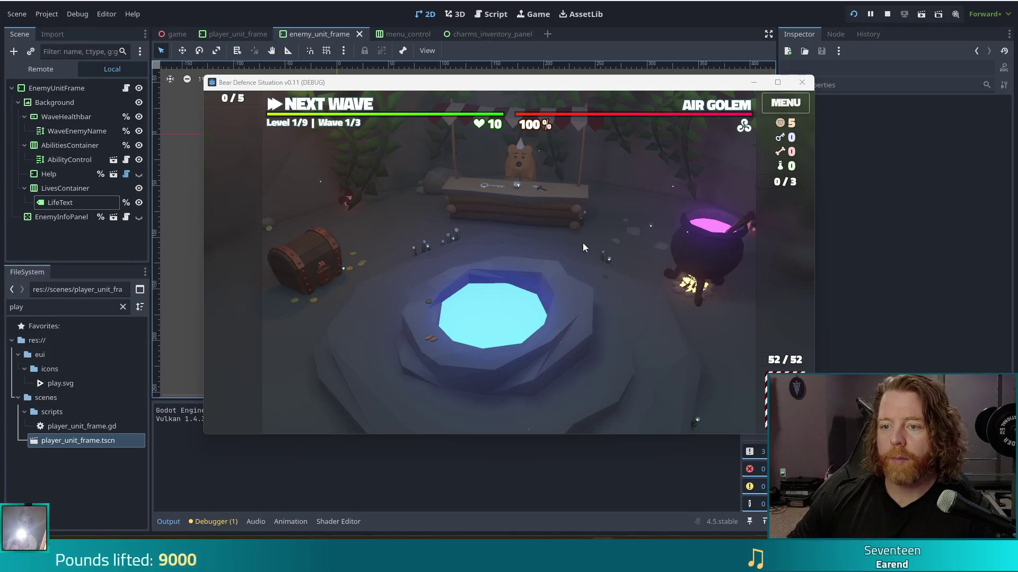
{"action": "key", "text": "alt+F4"}
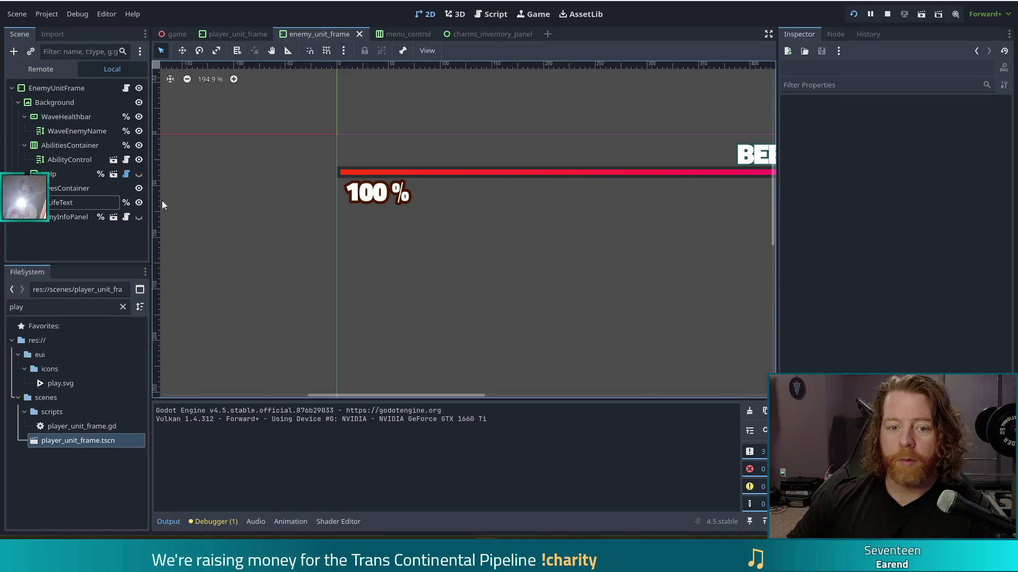
Move the 100 % LivesContainer to (7, 2) and save the enemy_unit_frame scene
{"action": "left_click", "coordinate": [376, 192]}
{"action": "key", "text": "Left"}
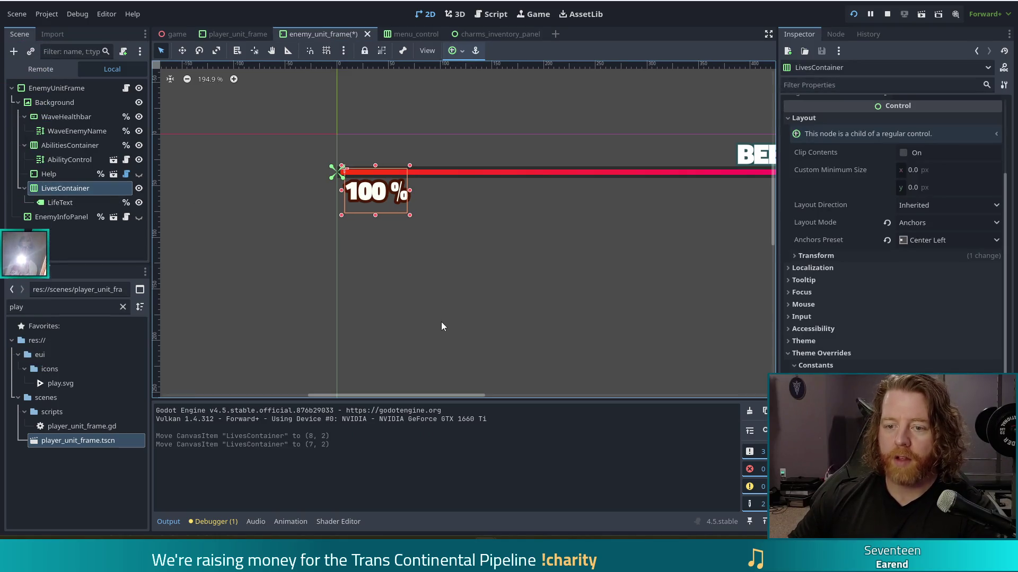
{"action": "key", "text": "ctrl+s"}
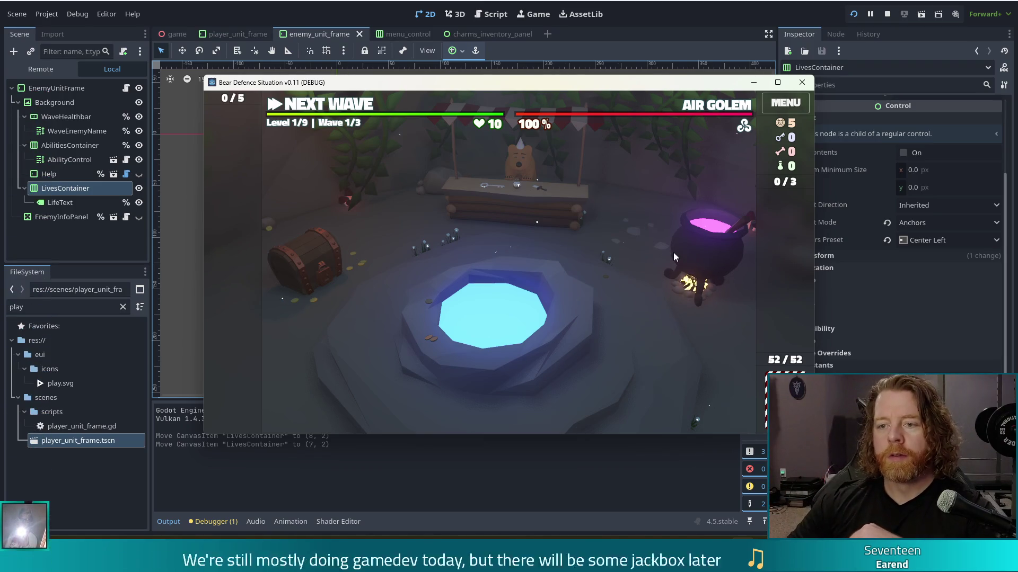
{"action": "left_click", "coordinate": [778, 84]}
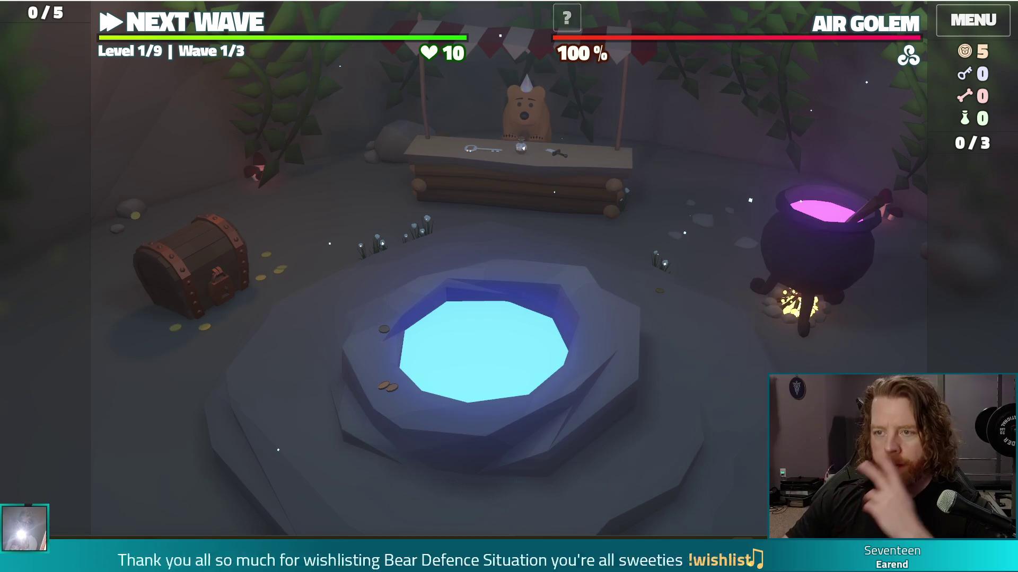
{"action": "key", "text": "super+Down"}
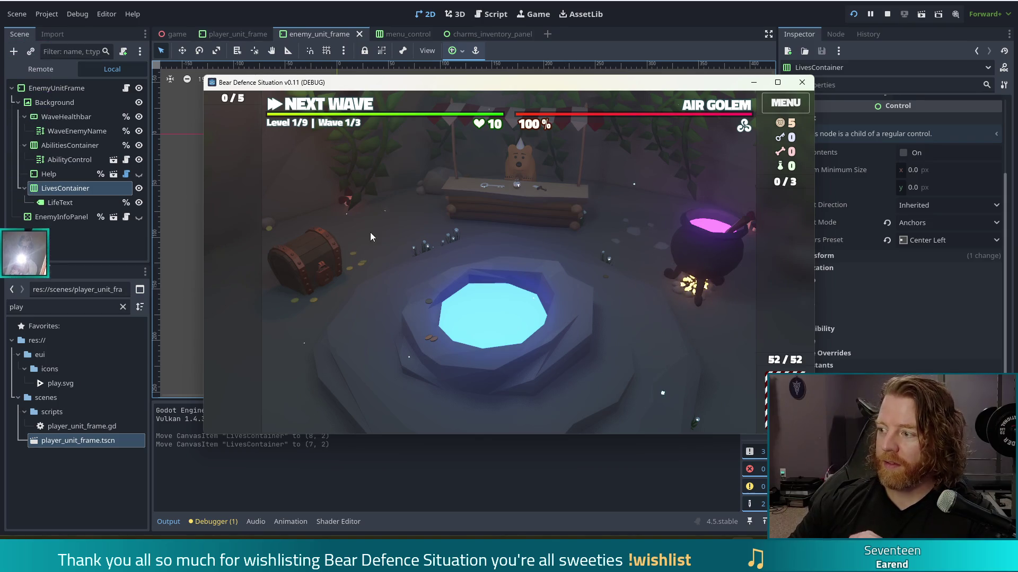
{"action": "mouse_move", "coordinate": [690, 136]}
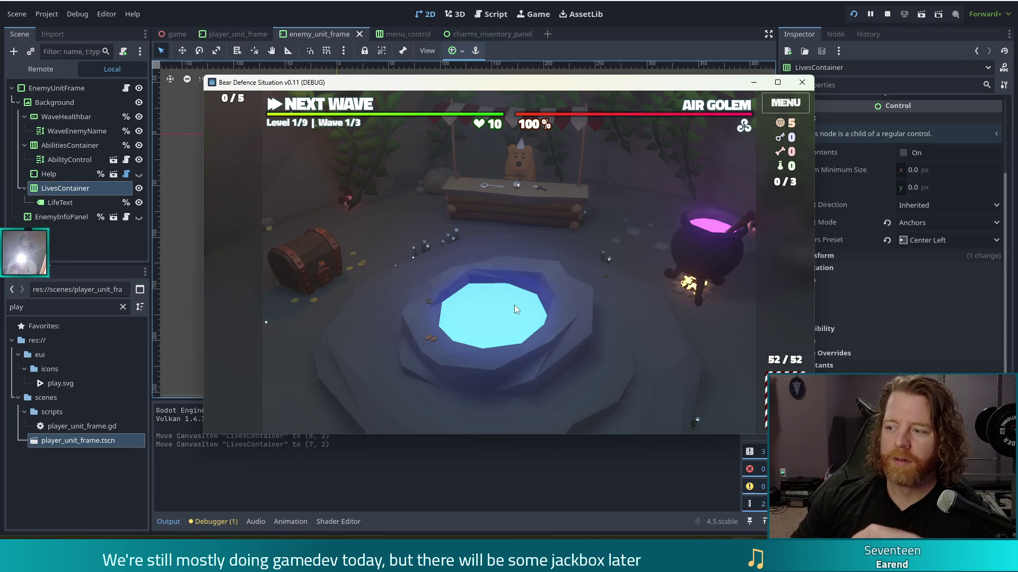
{"action": "mouse_move", "coordinate": [446, 112]}
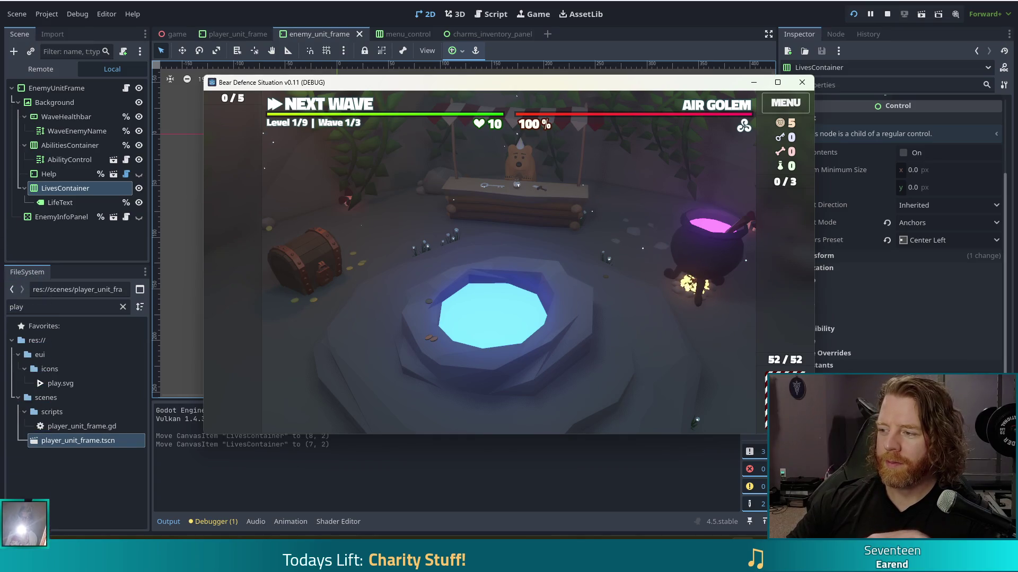
{"action": "left_click", "coordinate": [886, 15]}
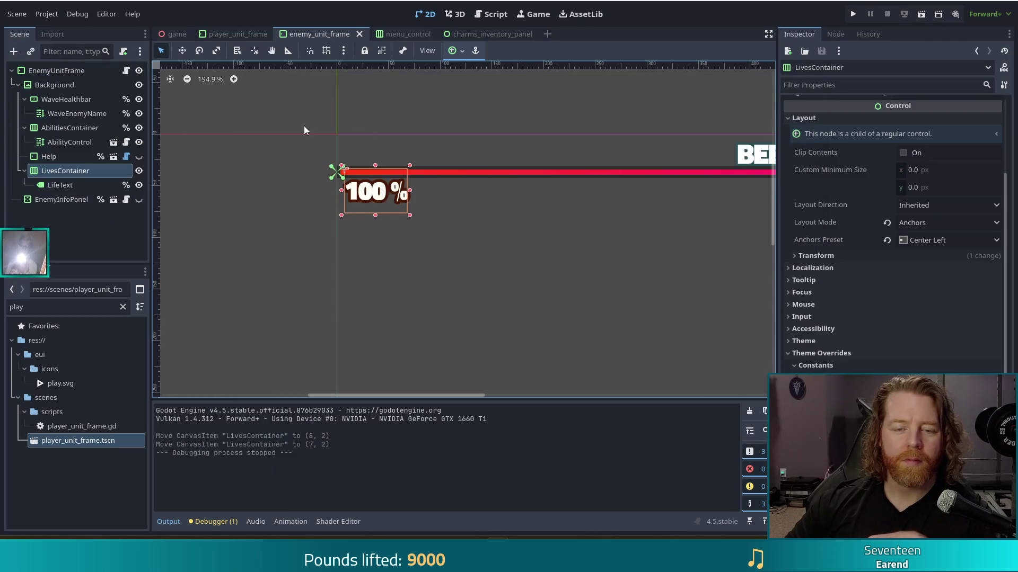
In player_unit_frame, hide the LivesIcon heart so only the 10 lives text shows
{"action": "left_click", "coordinate": [241, 35]}
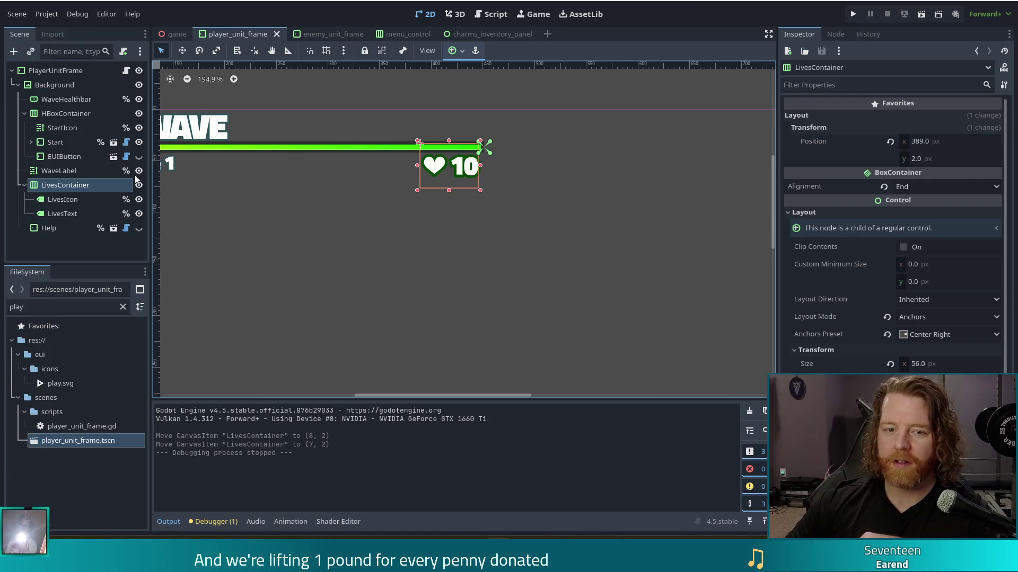
{"action": "left_click", "coordinate": [56, 199]}
{"action": "left_click", "coordinate": [73, 213]}
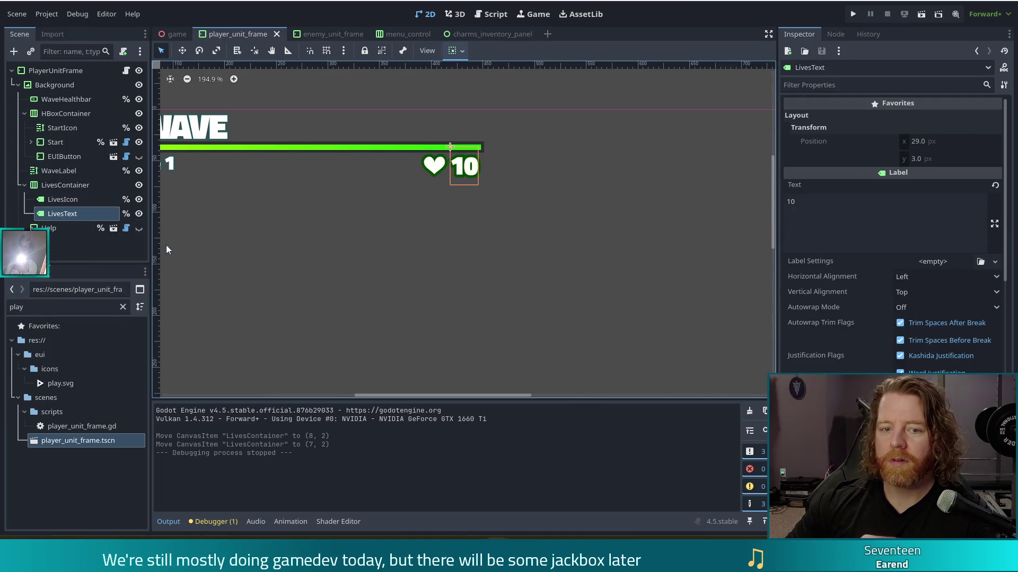
{"action": "left_click", "coordinate": [139, 200]}
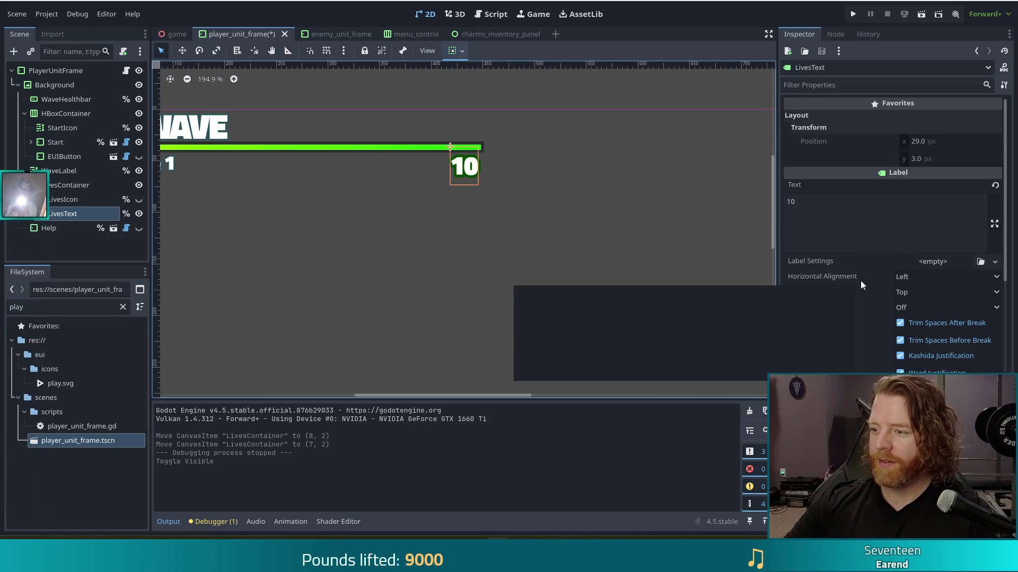
Zoom out to the whole player frame and select the 10 LivesText label
{"action": "scroll", "coordinate": [858, 286], "scroll_direction": "down", "scroll_amount": 10}
{"action": "scroll", "coordinate": [858, 286], "scroll_direction": "down", "scroll_amount": 4}
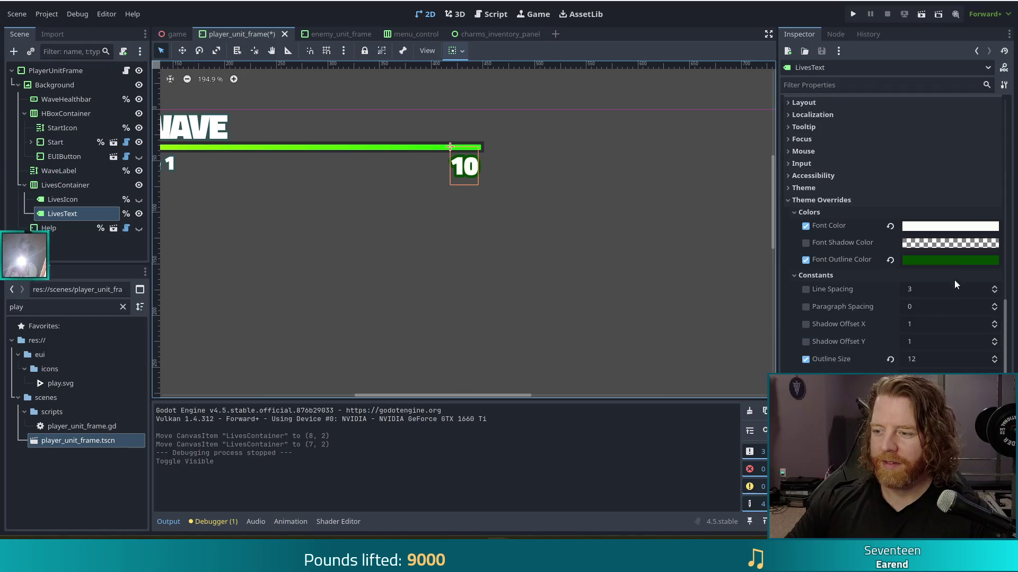
{"action": "mouse_move", "coordinate": [937, 267]}
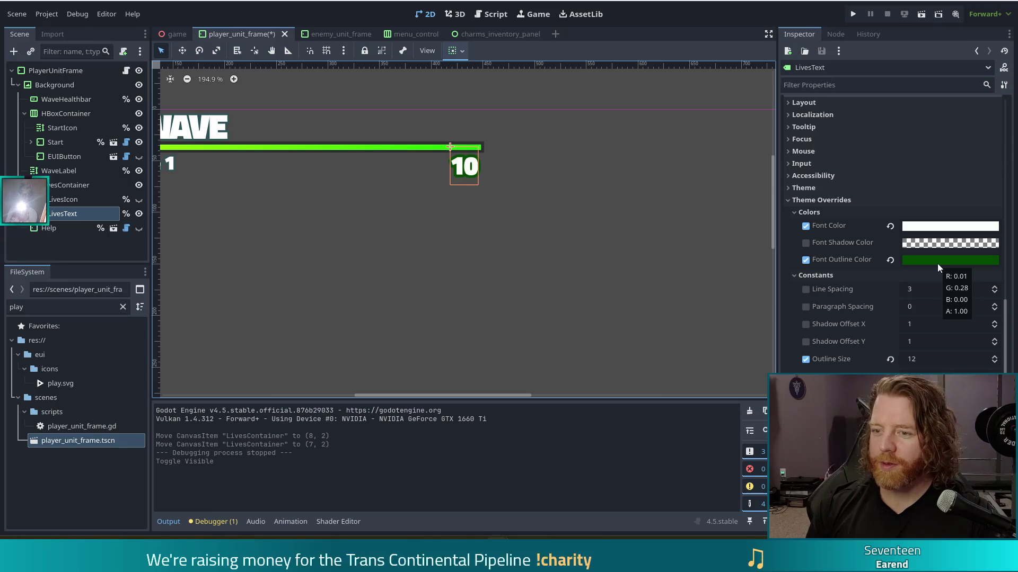
{"action": "scroll", "coordinate": [472, 301], "scroll_direction": "down", "scroll_amount": 3}
{"action": "left_click", "coordinate": [310, 358]}
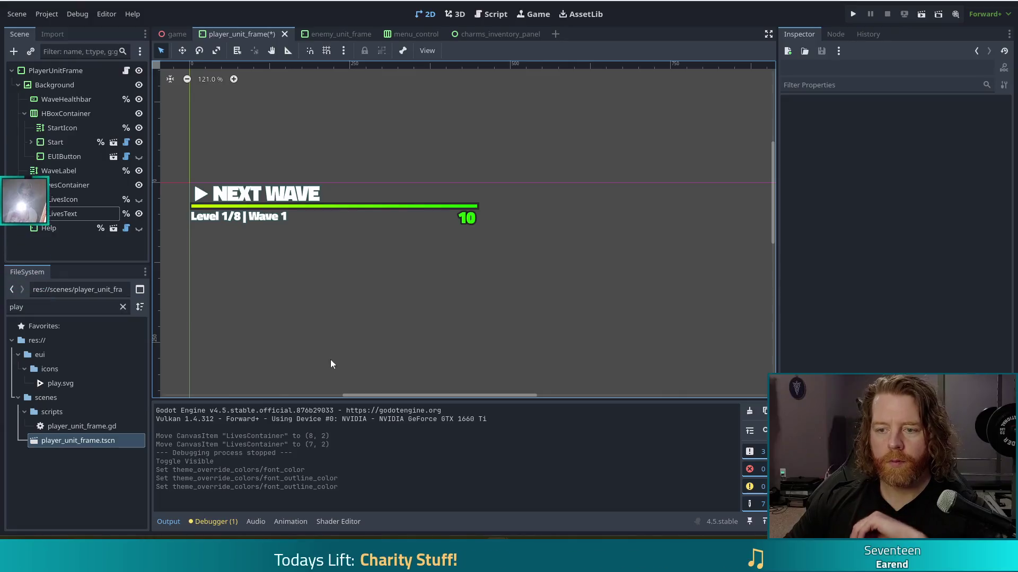
{"action": "left_click", "coordinate": [467, 222]}
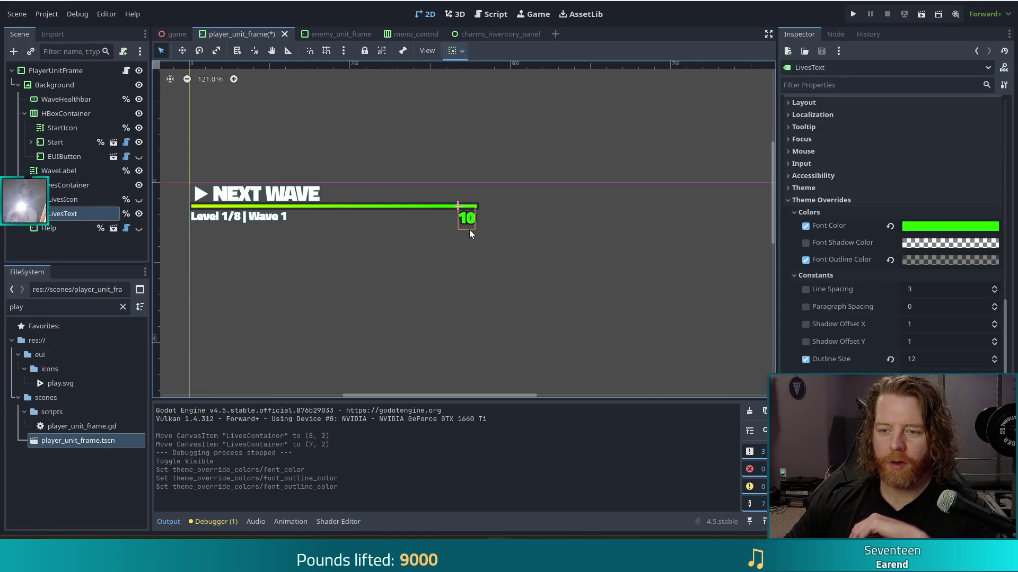
Give LivesText a bright green font colour and an outline colour with size 12
{"action": "left_click", "coordinate": [929, 259]}
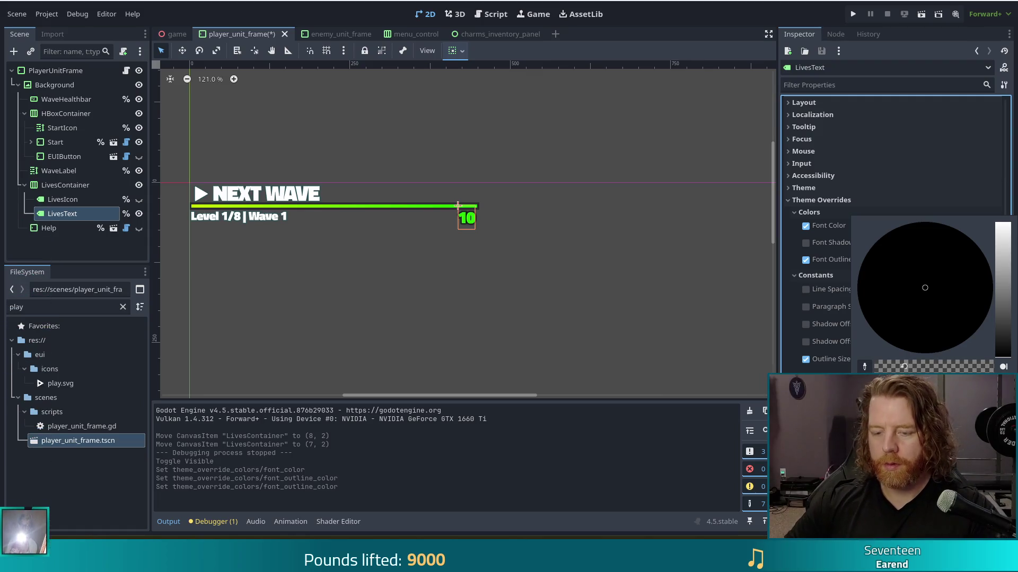
{"action": "left_click", "coordinate": [591, 365]}
{"action": "left_click", "coordinate": [600, 338]}
{"action": "key", "text": "ctrl+z"}
{"action": "key", "text": "ctrl+z"}
{"action": "key", "text": "ctrl+shift+z"}
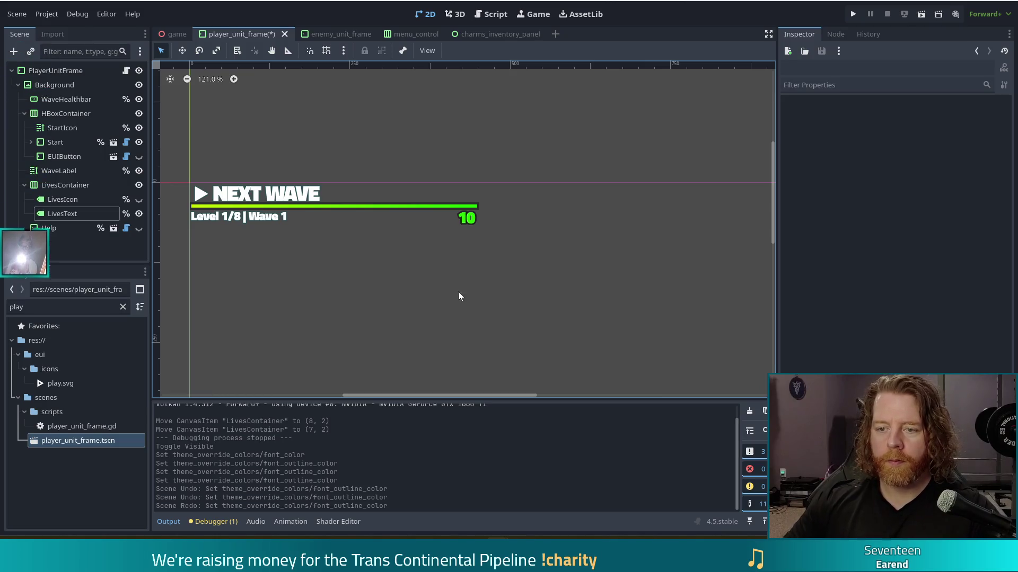
{"action": "left_click", "coordinate": [469, 221]}
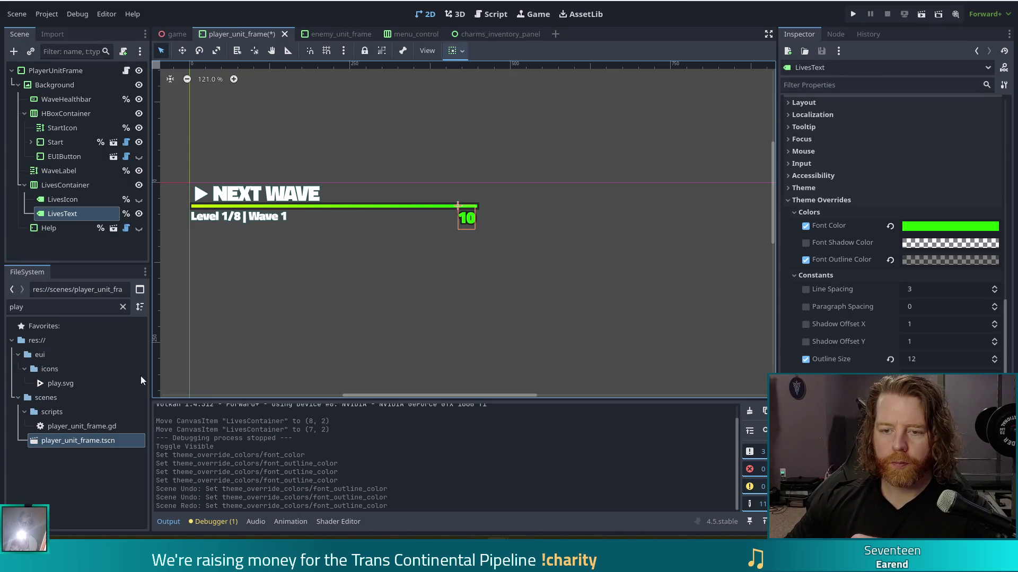
{"action": "left_click", "coordinate": [69, 307]}
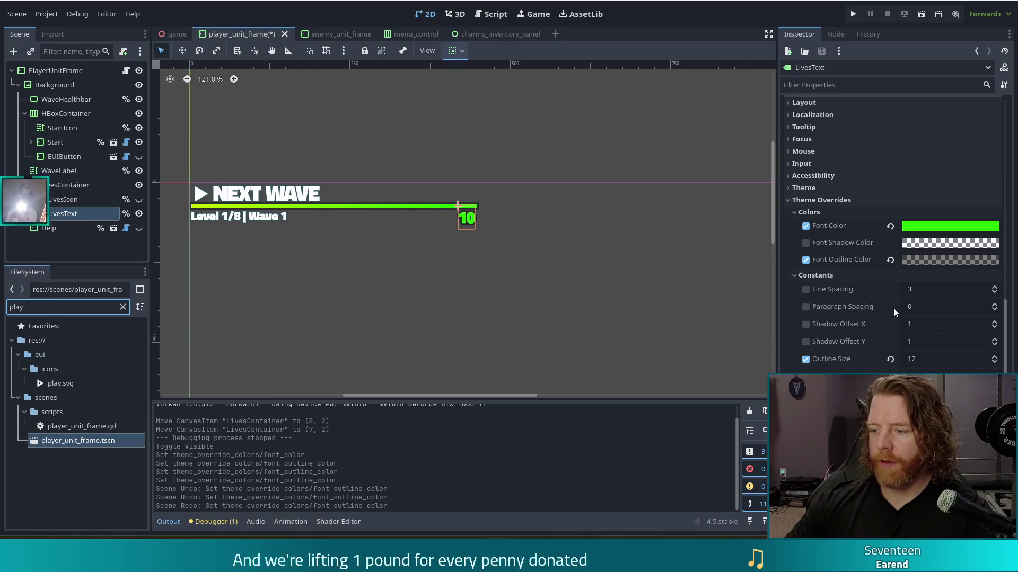
Filter FileSystem for 'titil' and apply TitilliumWeb-Italic.ttf as the LivesText font
{"action": "key", "text": "ctrl+a"}
{"action": "key", "text": "BackSpace"}
{"action": "type", "text": "itil"}
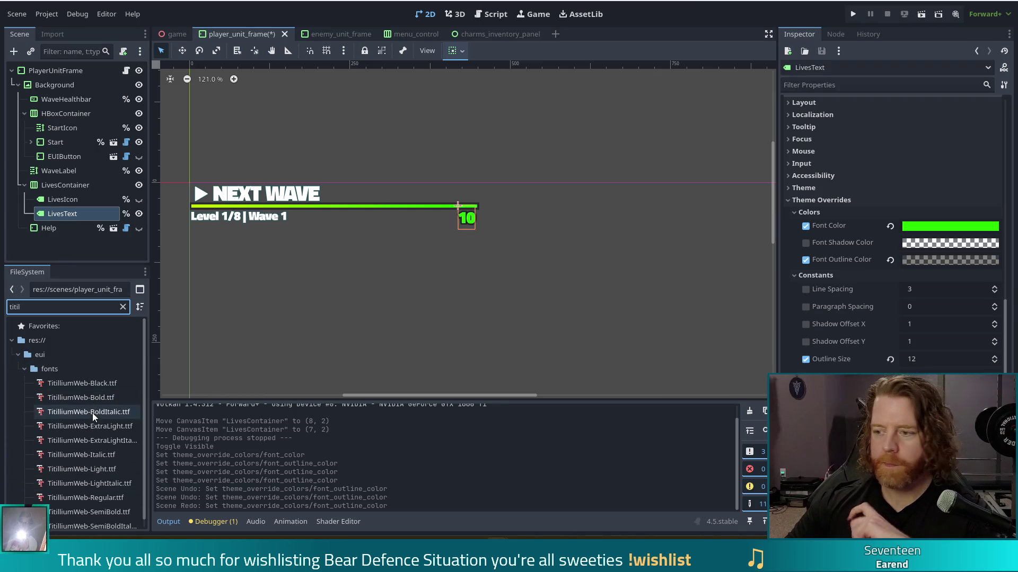
{"action": "scroll", "coordinate": [87, 420], "scroll_direction": "down", "scroll_amount": 1}
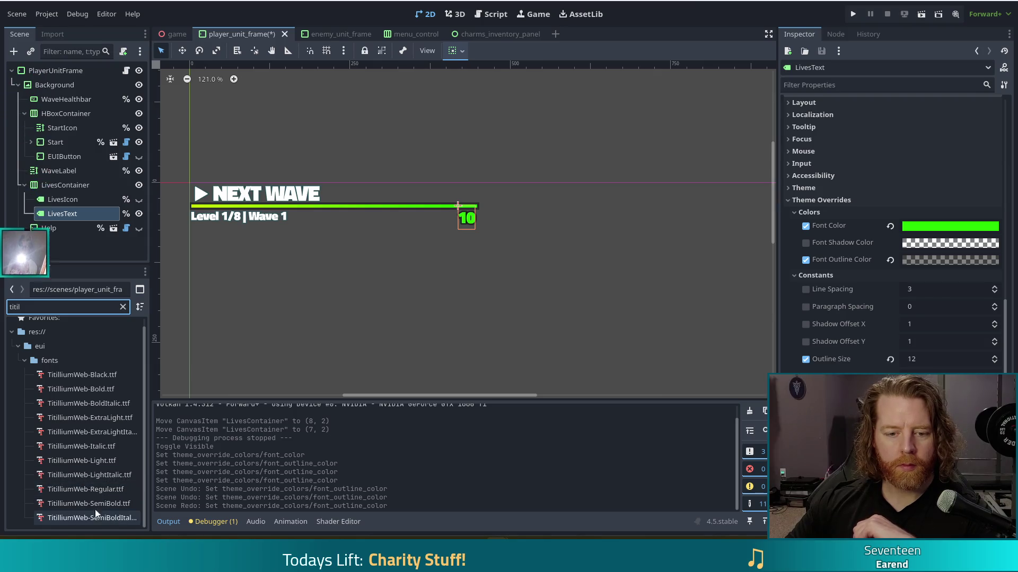
{"action": "left_click", "coordinate": [90, 446]}
{"action": "left_click_drag", "start_coordinate": [60, 446], "coordinate": [188, 390]}
{"action": "left_click_drag", "start_coordinate": [457, 204], "coordinate": [458, 205]}
Preview the italic label, save player_unit_frame and run the game
{"action": "left_click", "coordinate": [398, 311]}
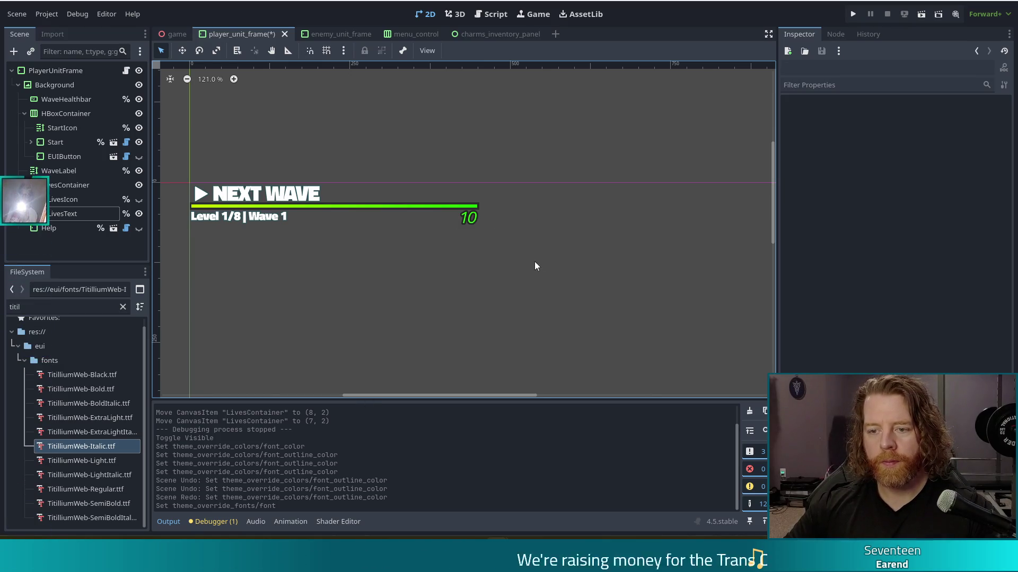
{"action": "key", "text": "ctrl+s"}
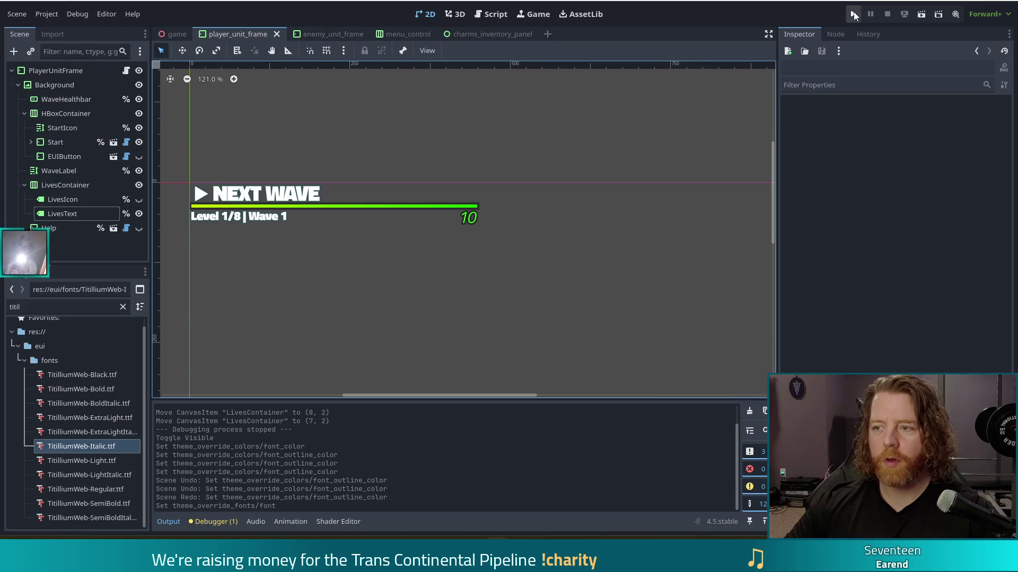
{"action": "left_click", "coordinate": [853, 15]}
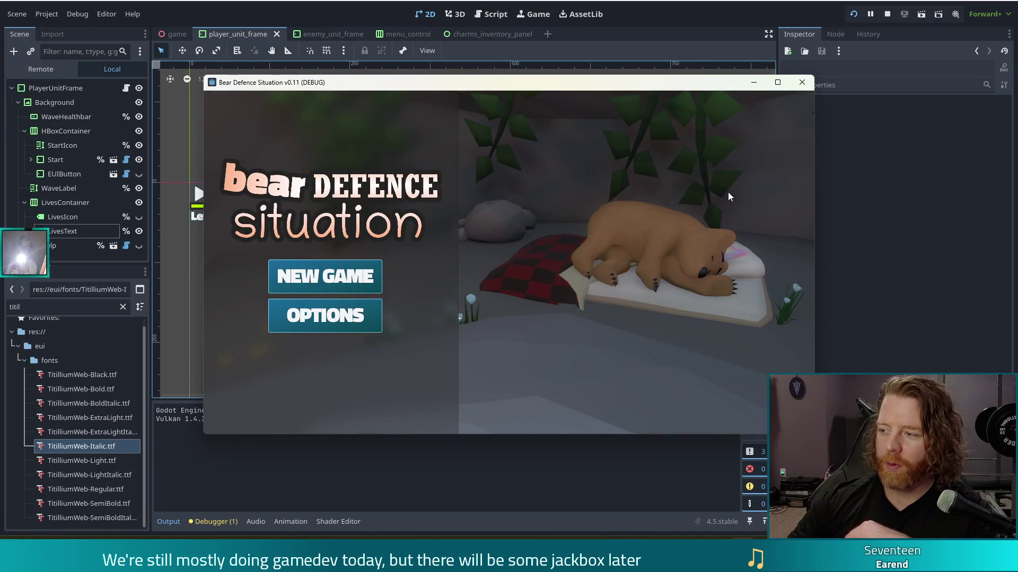
Start a new game from the Bear Defence Situation title screen
{"action": "left_click", "coordinate": [365, 276]}
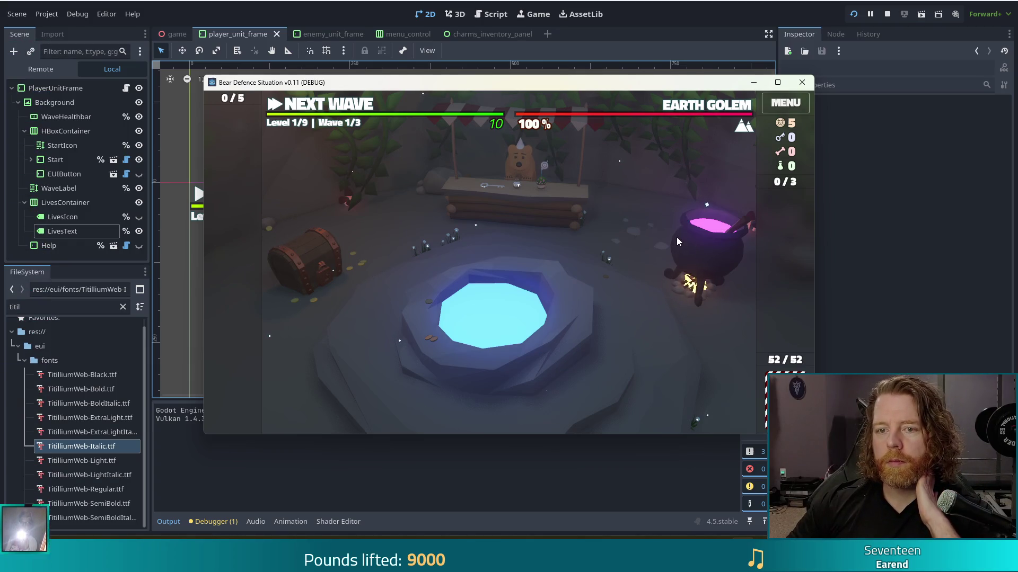
Inspect the wishing well and the 10 of Water Ballista Tower card, closing both panels
{"action": "mouse_move", "coordinate": [479, 120]}
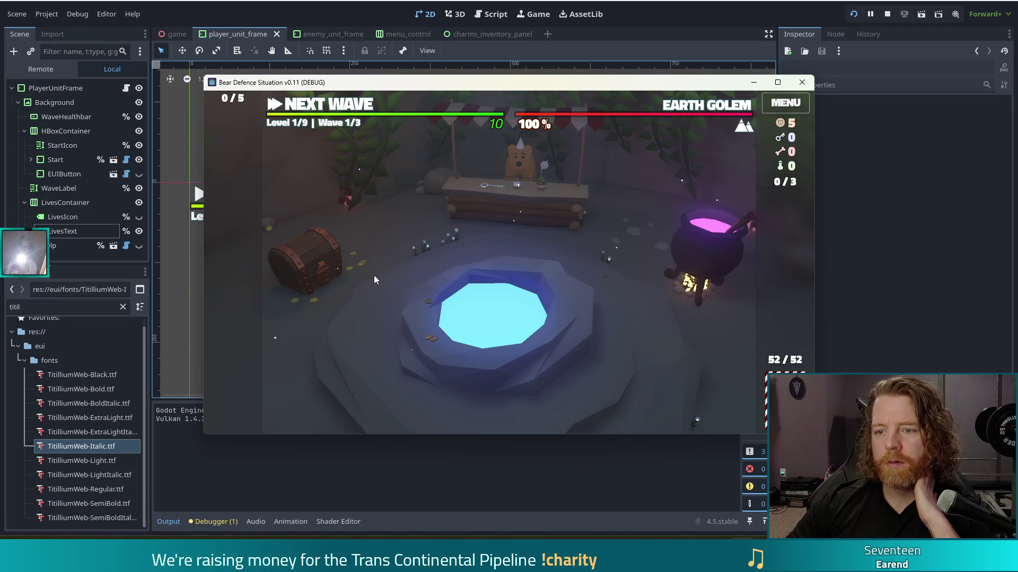
{"action": "left_click", "coordinate": [561, 297]}
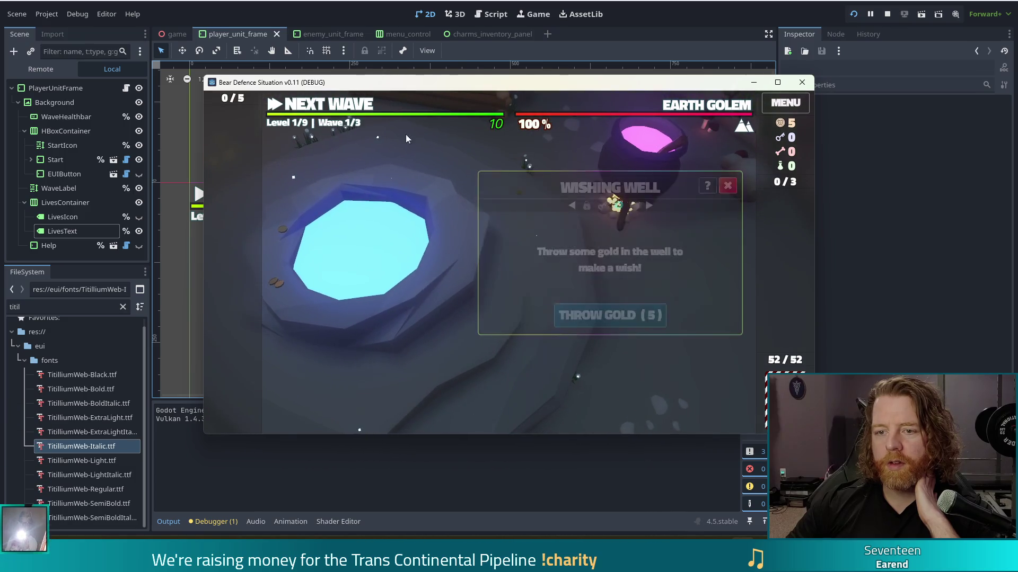
{"action": "left_click", "coordinate": [453, 143]}
{"action": "left_click", "coordinate": [511, 408]}
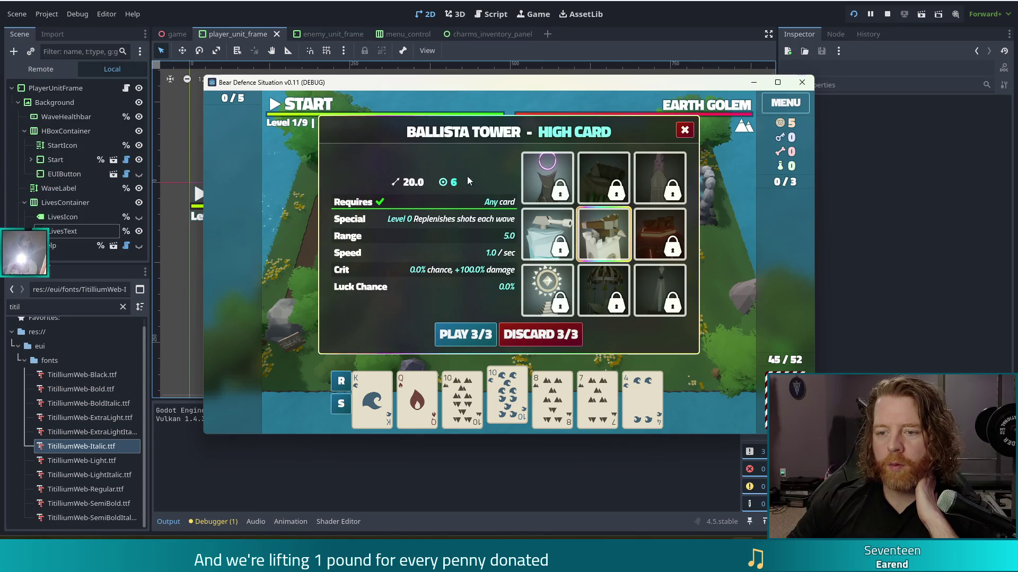
{"action": "left_click", "coordinate": [518, 398]}
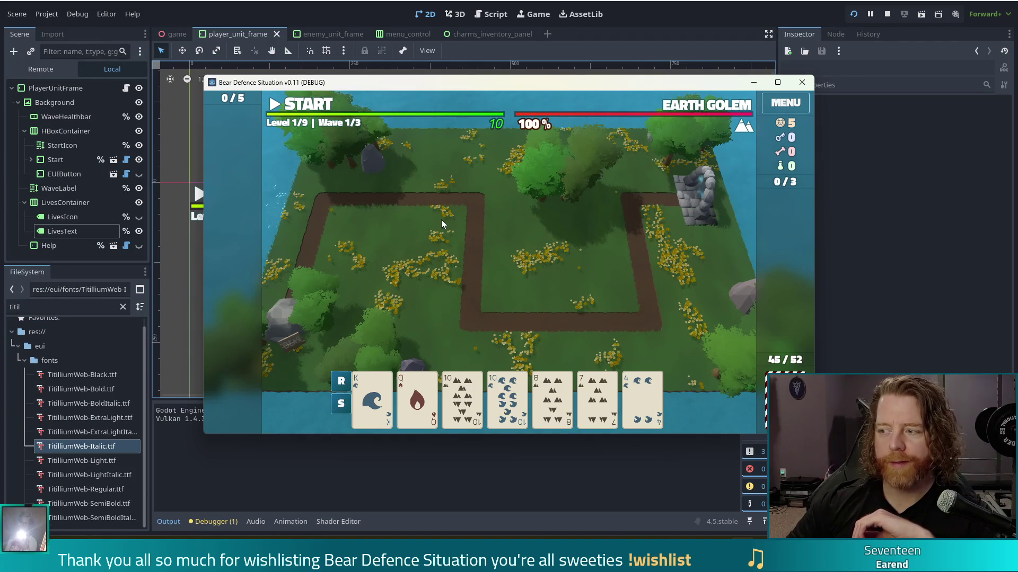
Move the running game window up and to the left over the editor
{"action": "left_click_drag", "start_coordinate": [651, 87], "coordinate": [609, 72]}
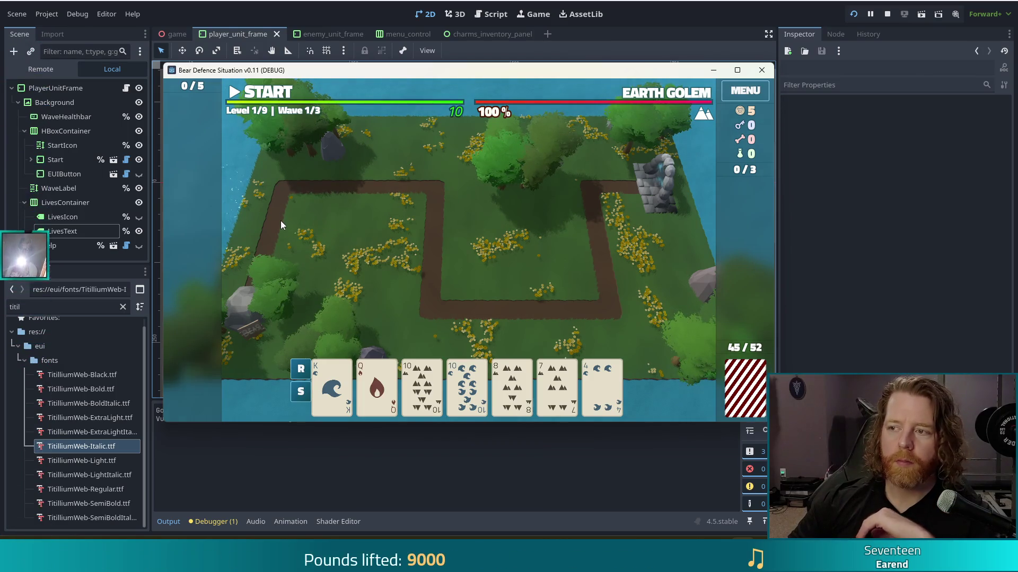
{"action": "mouse_move", "coordinate": [415, 98]}
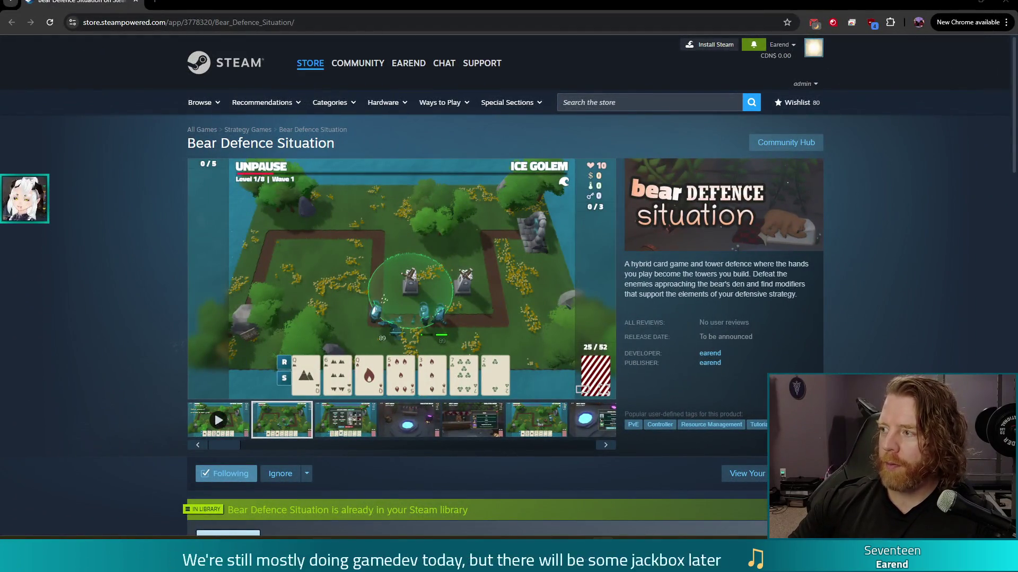
Play the first gameplay trailer on the store page in full screen
{"action": "left_click", "coordinate": [218, 420]}
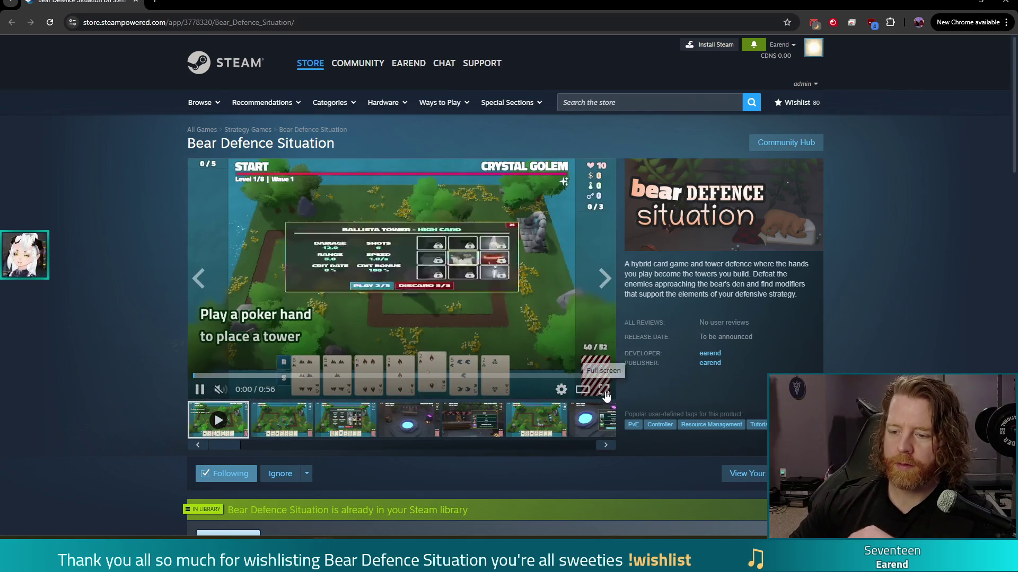
{"action": "left_click", "coordinate": [604, 390]}
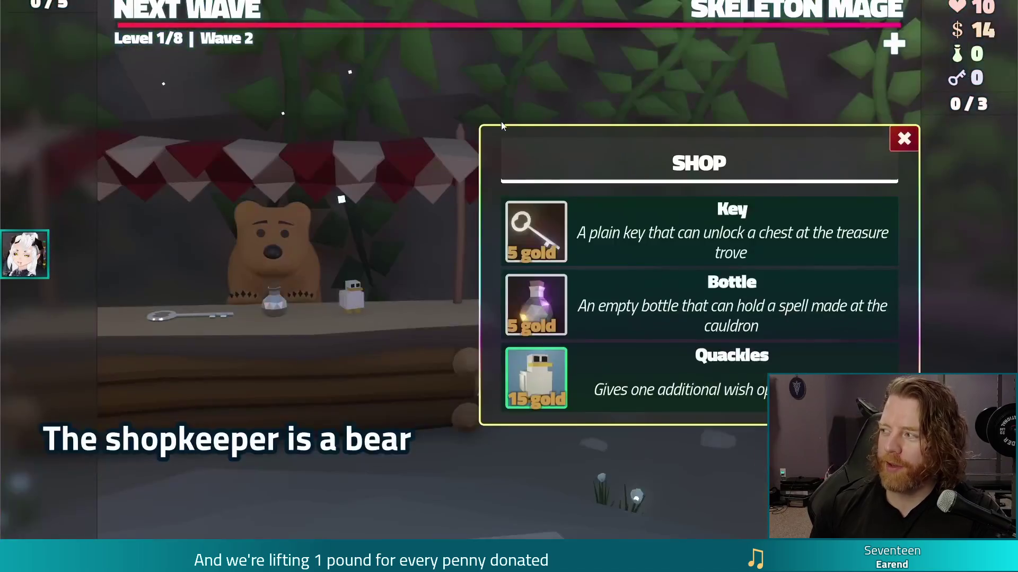
{"action": "left_click", "coordinate": [533, 236]}
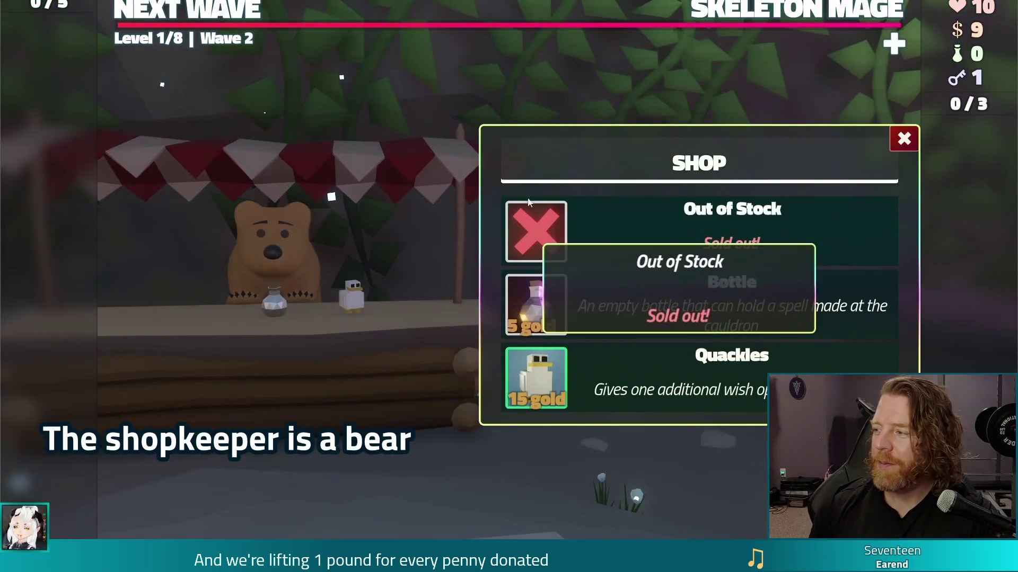
{"action": "left_click", "coordinate": [292, 236]}
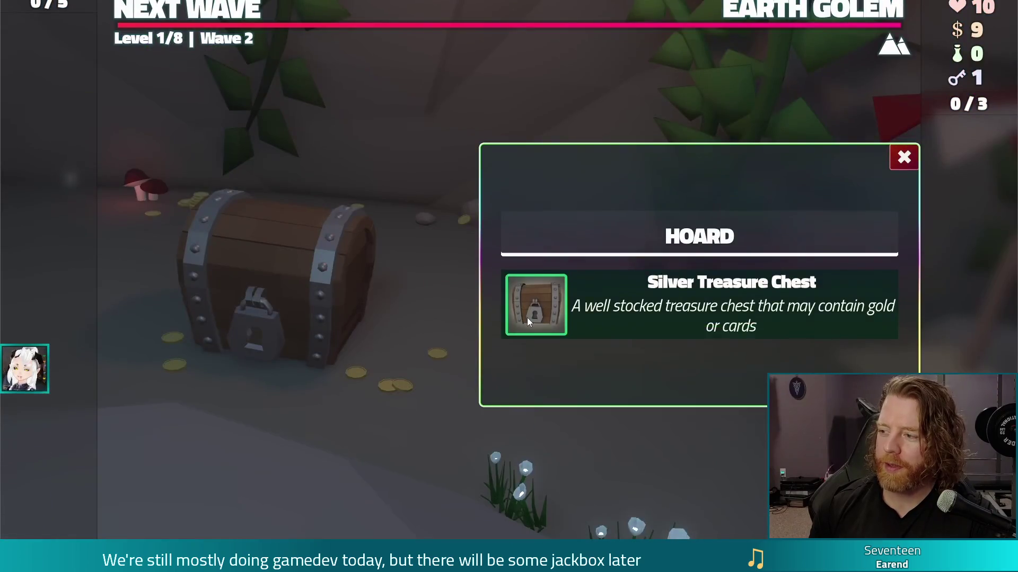
{"action": "left_click", "coordinate": [527, 319]}
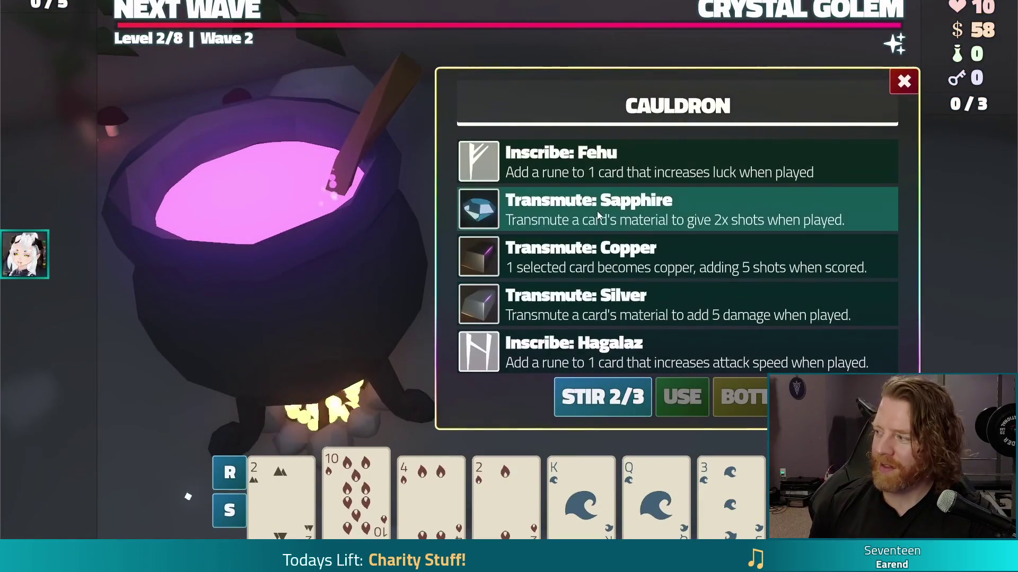
{"action": "left_click", "coordinate": [681, 395]}
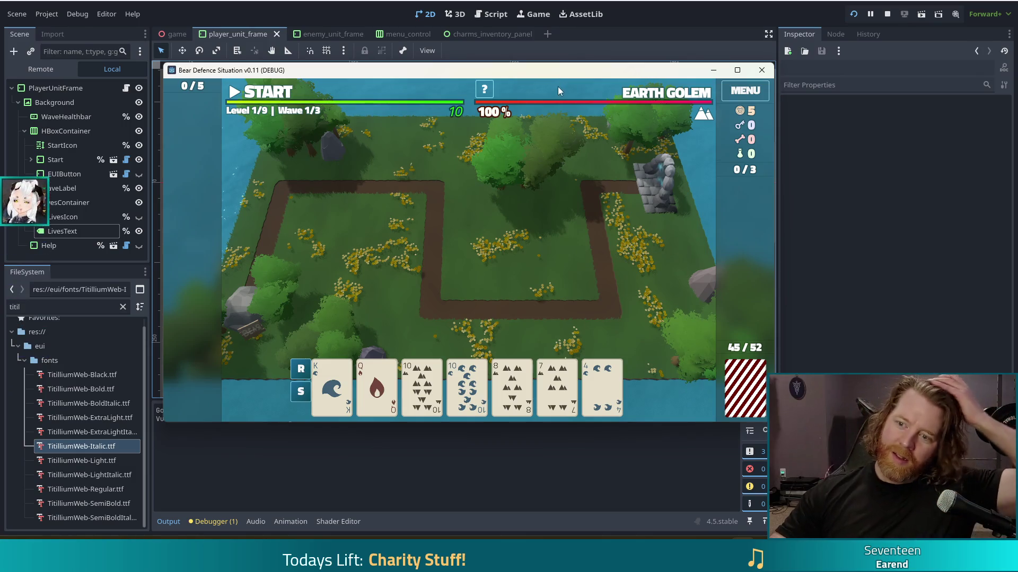
Switch from the debug game to The Mailroom Demo store page in Steam
{"action": "mouse_move", "coordinate": [558, 88]}
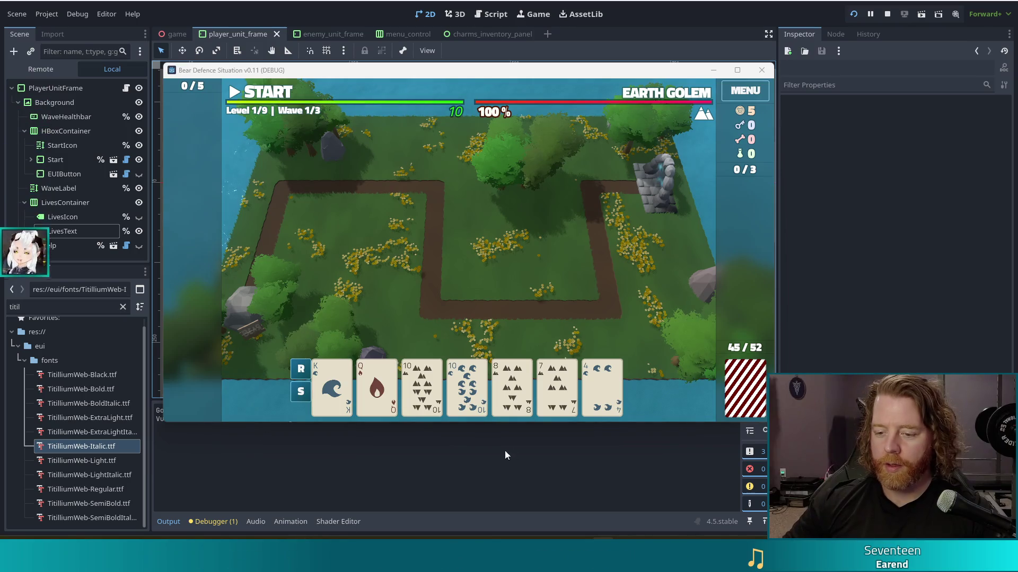
{"action": "key", "text": "alt+Tab"}
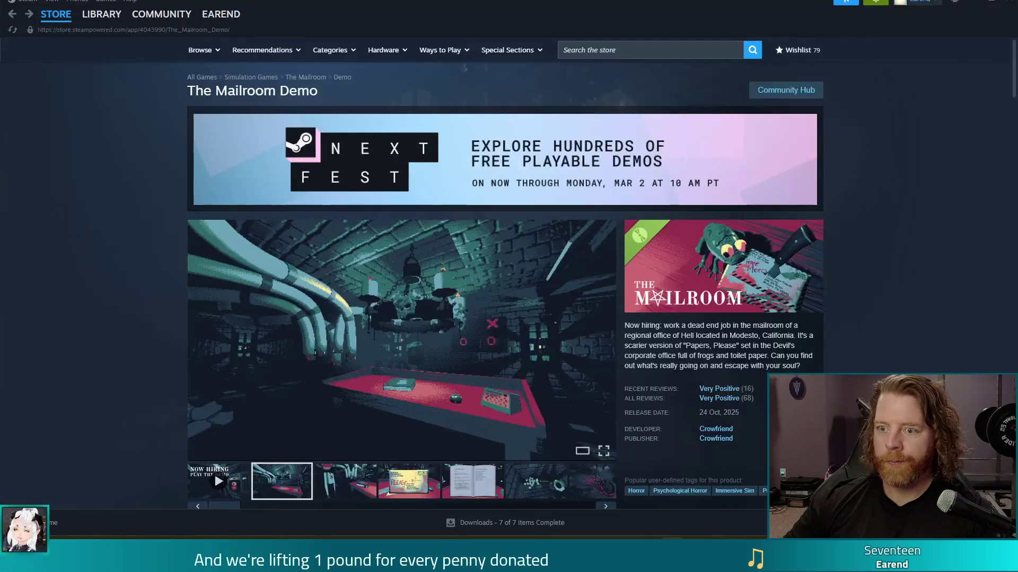
Search the Steam store for 'rise' and open the Rise of Piracy community discussions forum
{"action": "left_click", "coordinate": [636, 49]}
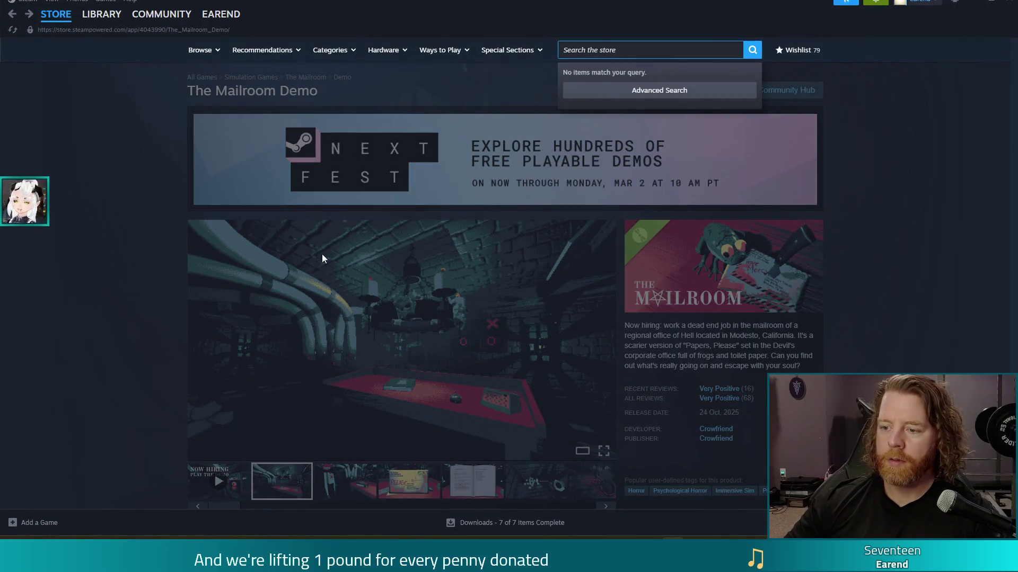
{"action": "type", "text": "rise"}
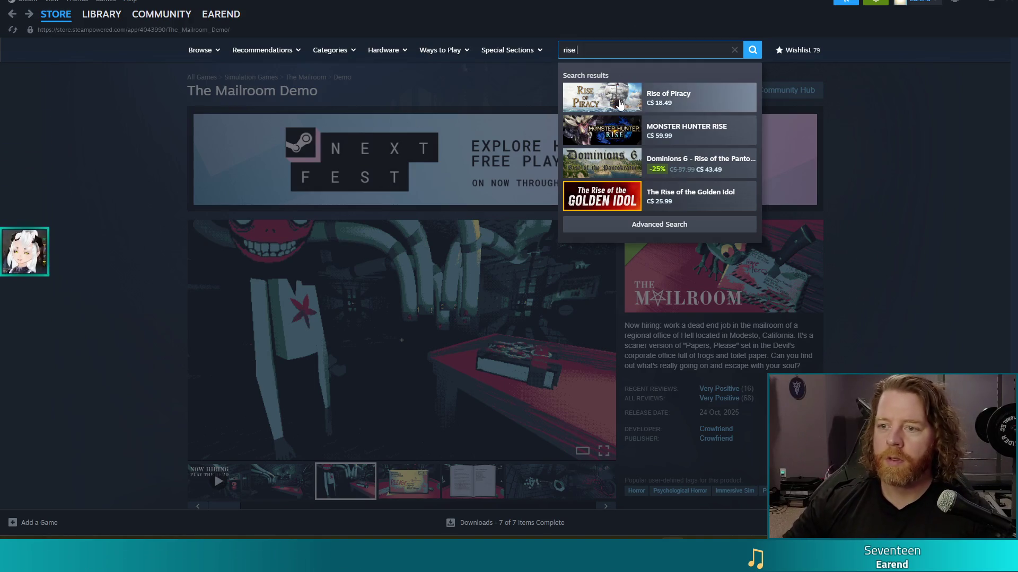
{"action": "left_click", "coordinate": [621, 102]}
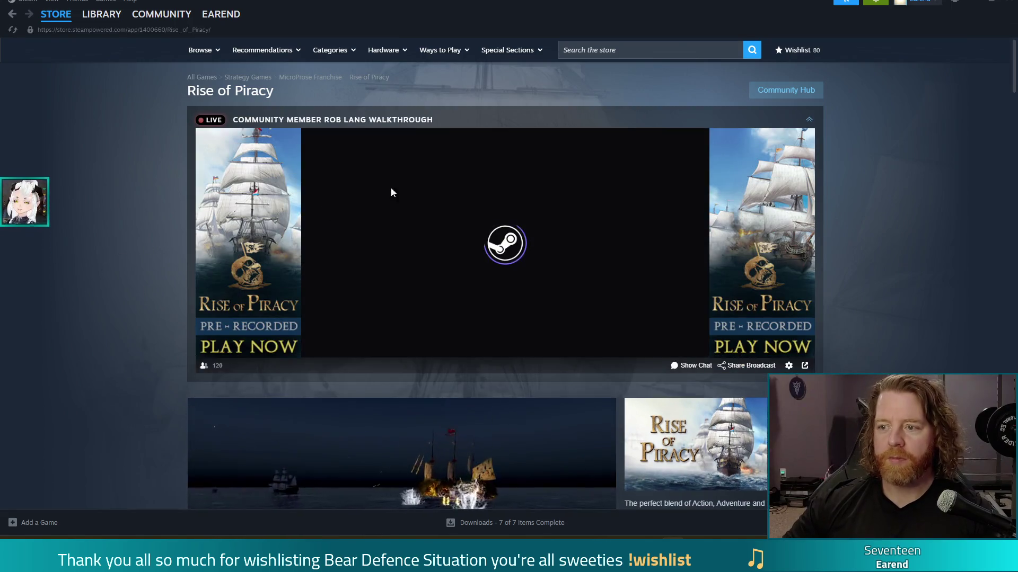
{"action": "left_click", "coordinate": [782, 90]}
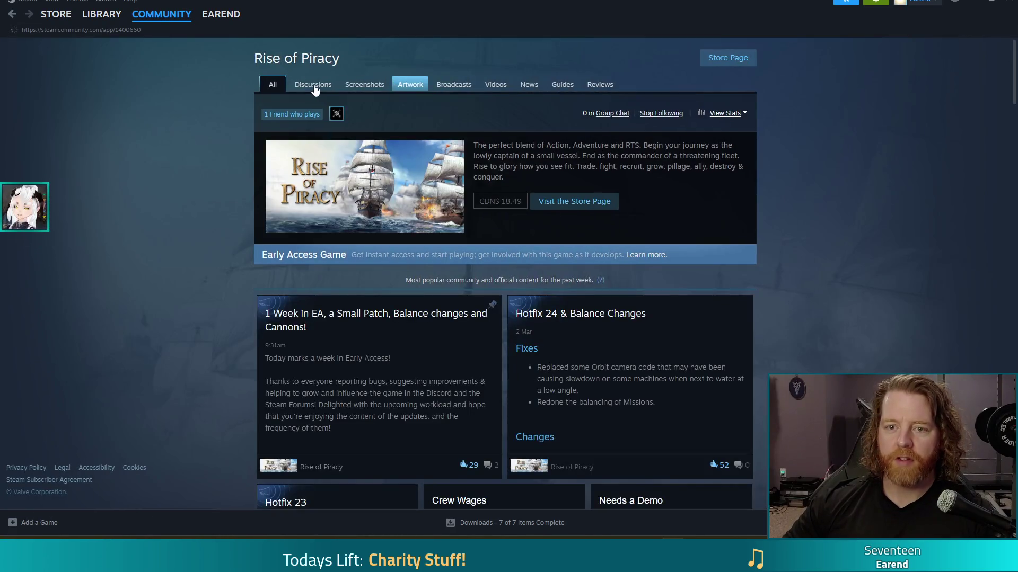
{"action": "left_click", "coordinate": [314, 88]}
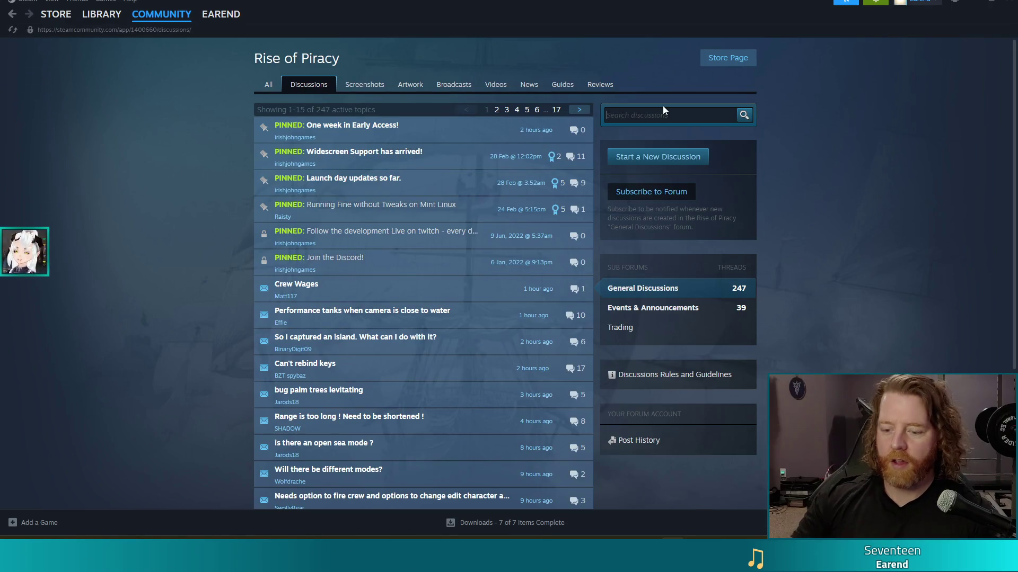
Search the discussions for 'letter i', then 'turkish', and open 'The letter 'i' is not visible in my game'
{"action": "type", "text": "letter i"}
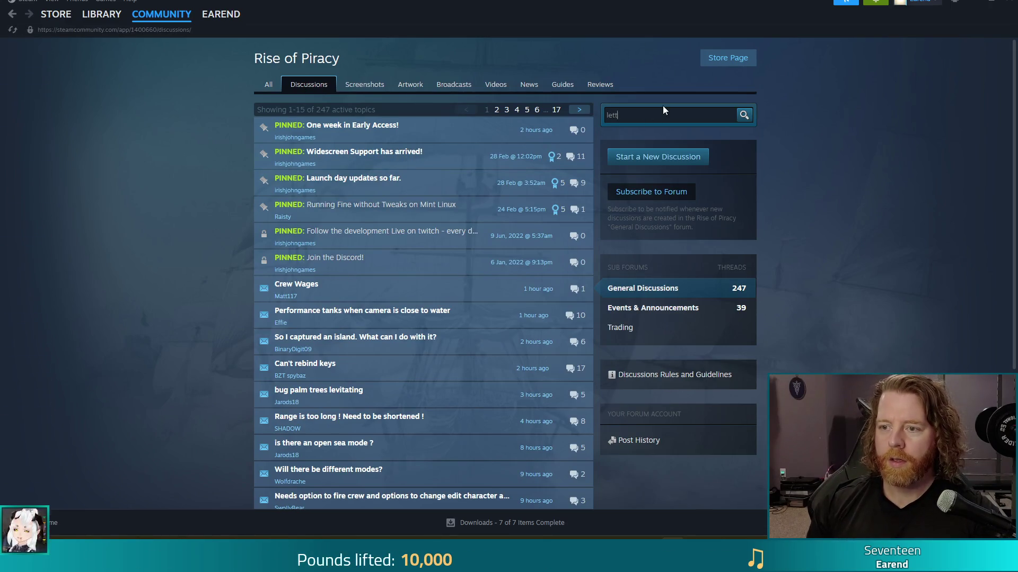
{"action": "left_click", "coordinate": [742, 117]}
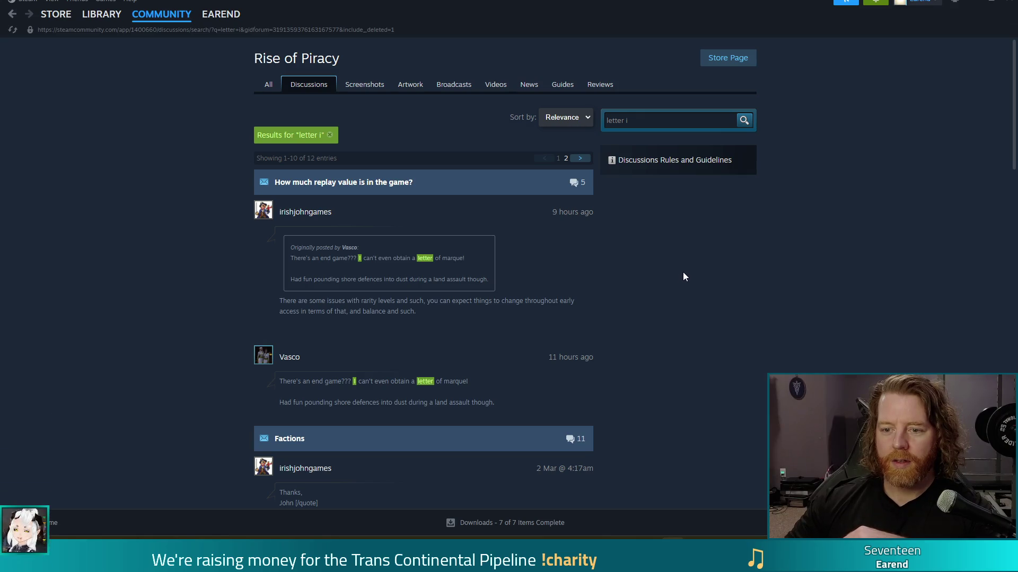
{"action": "key", "text": "ctrl+a"}
{"action": "type", "text": "turkish"}
{"action": "key", "text": "Return"}
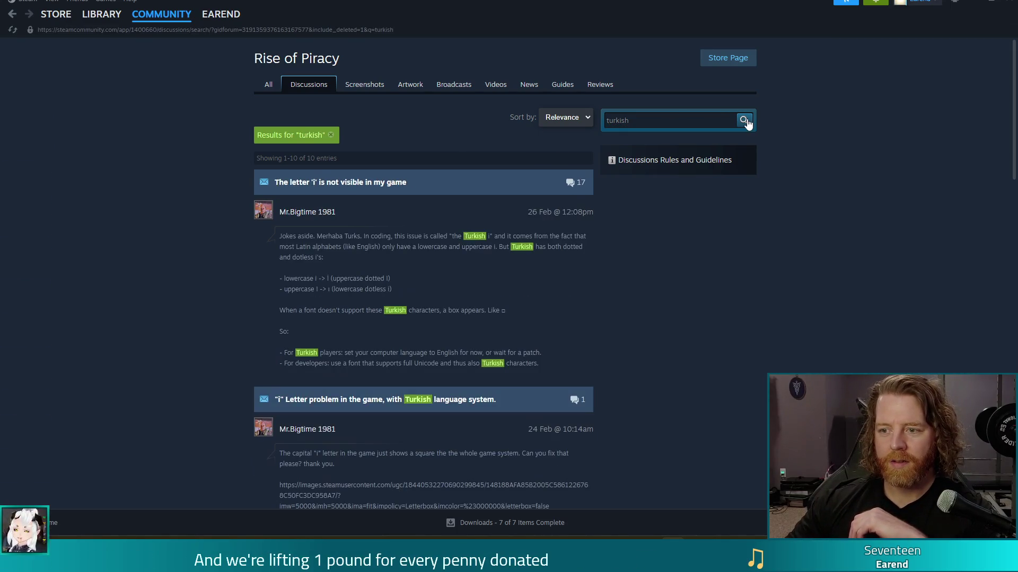
{"action": "left_click", "coordinate": [324, 182]}
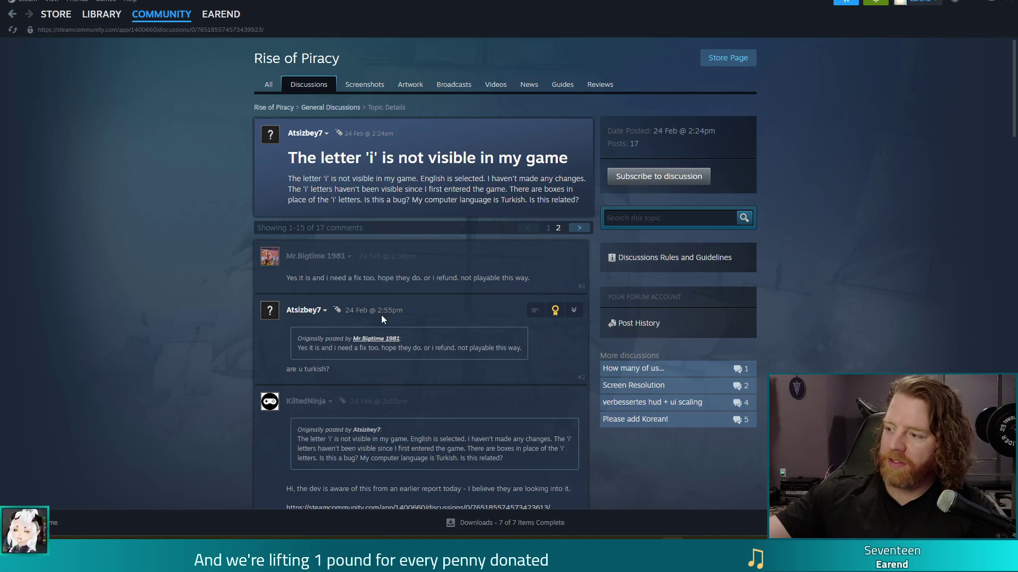
Restore Steam from full-screen size and minimize it to reveal the Godot editor
{"action": "mouse_move", "coordinate": [271, 313]}
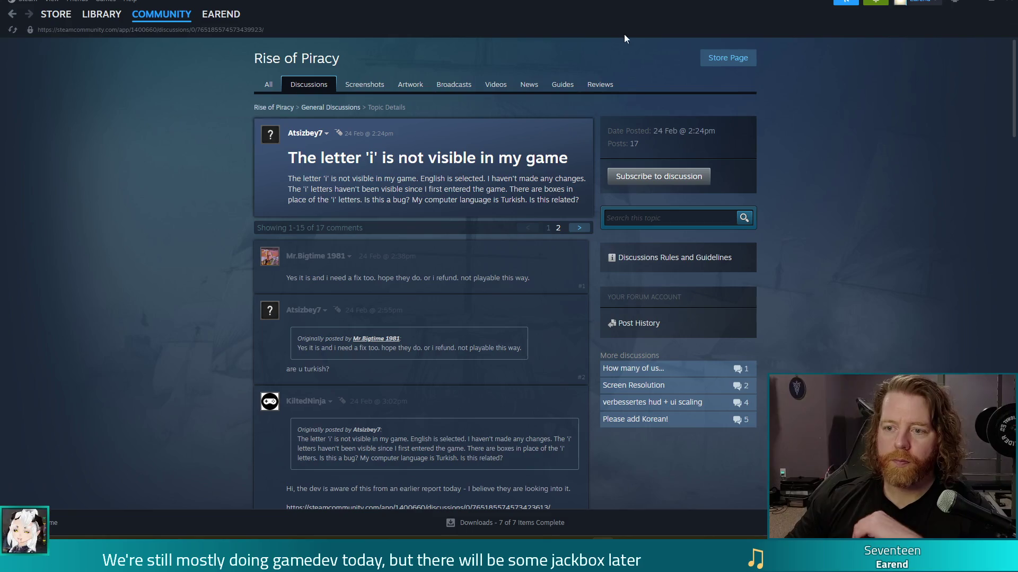
{"action": "left_click", "coordinate": [978, 3]}
{"action": "left_click", "coordinate": [896, 95]}
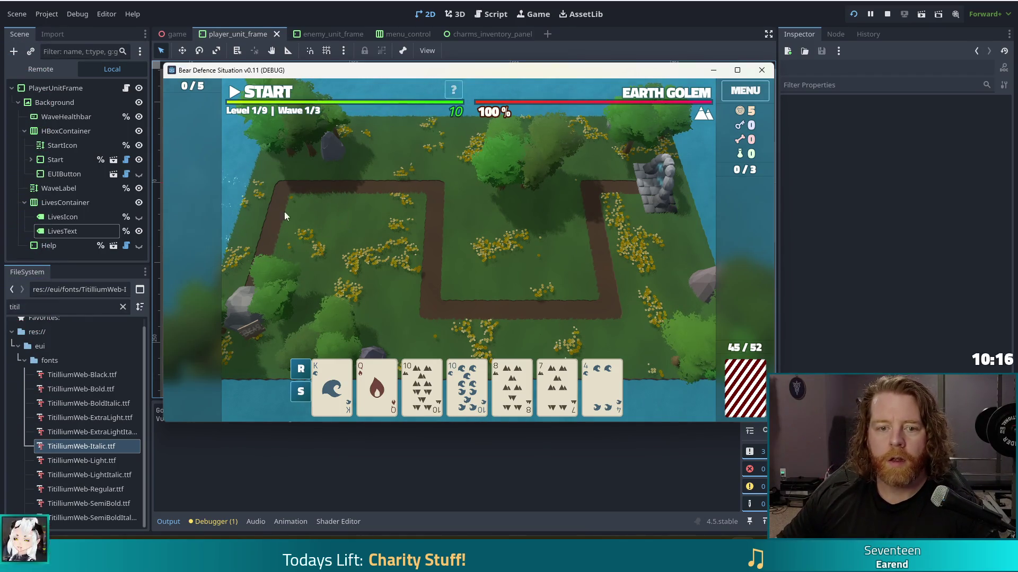
Make the hidden LivesIcon heart visible again beside the 10 lives count
{"action": "left_click", "coordinate": [139, 218]}
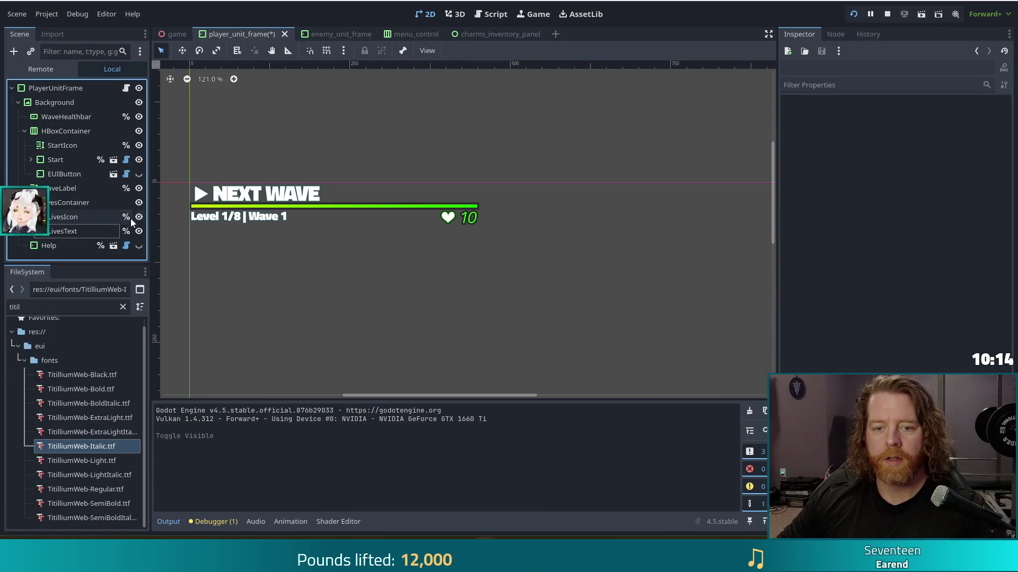
Give LivesIcon a transparent outline (alpha 0) and bright green font colour, then save player_unit_frame
{"action": "left_click", "coordinate": [448, 219]}
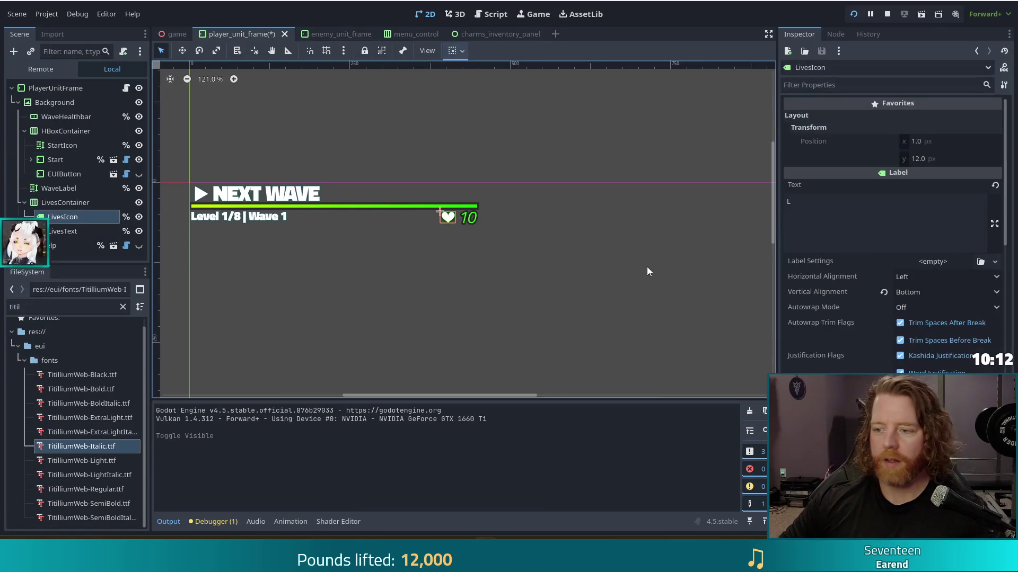
{"action": "scroll", "coordinate": [844, 291], "scroll_direction": "down", "scroll_amount": 20}
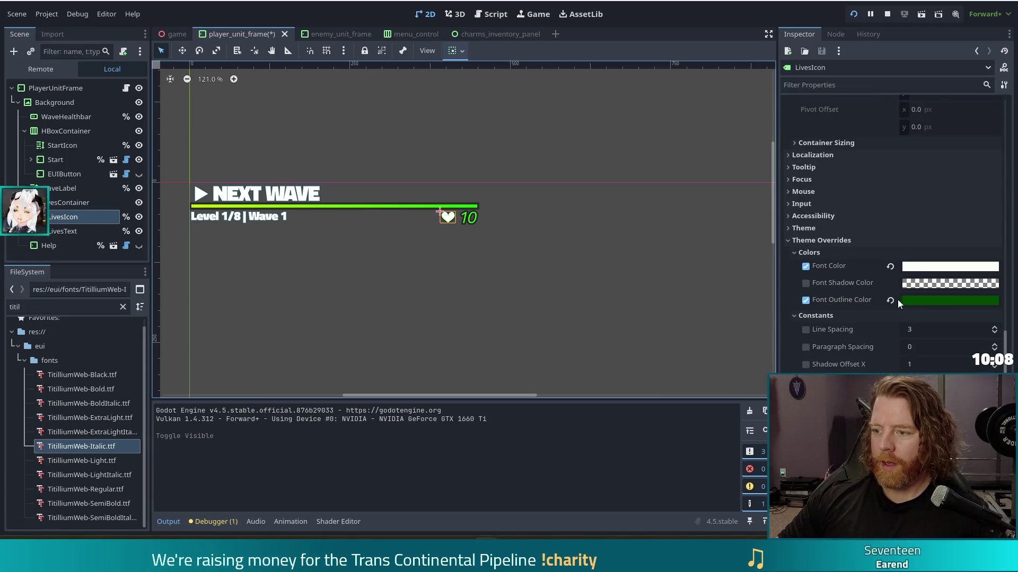
{"action": "left_click", "coordinate": [890, 300]}
{"action": "left_click", "coordinate": [957, 300]}
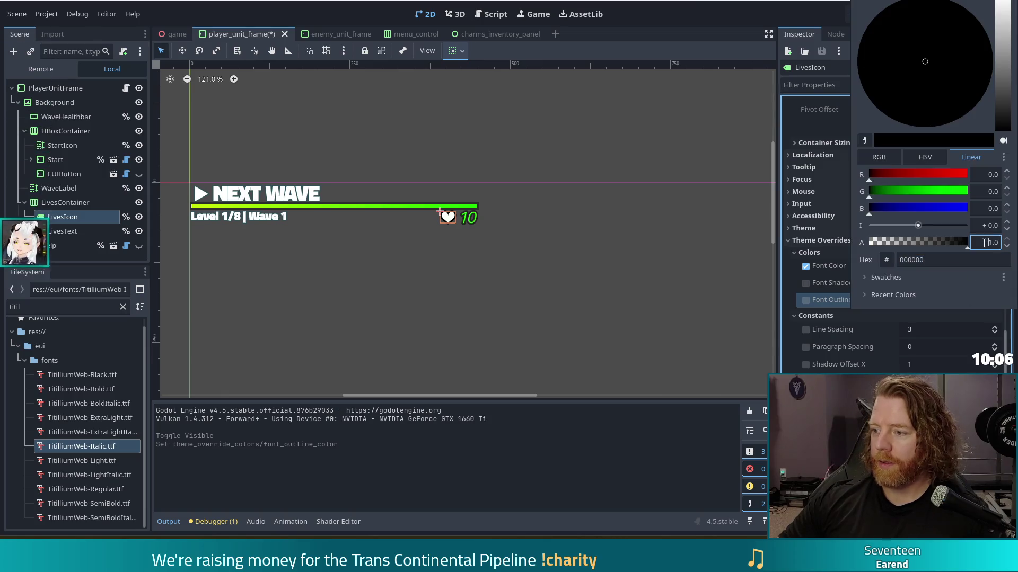
{"action": "key", "text": "Escape"}
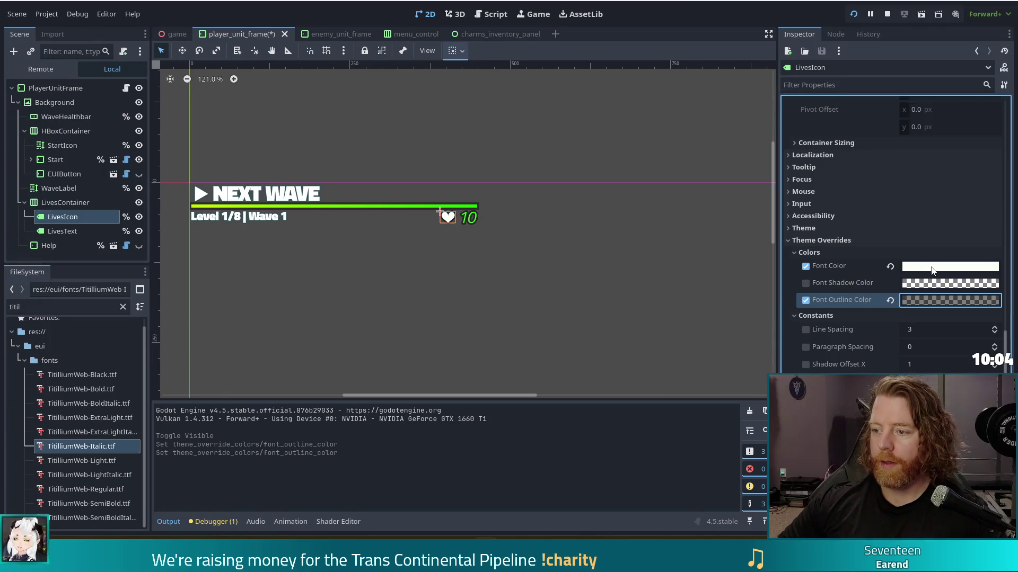
{"action": "left_click", "coordinate": [949, 300]}
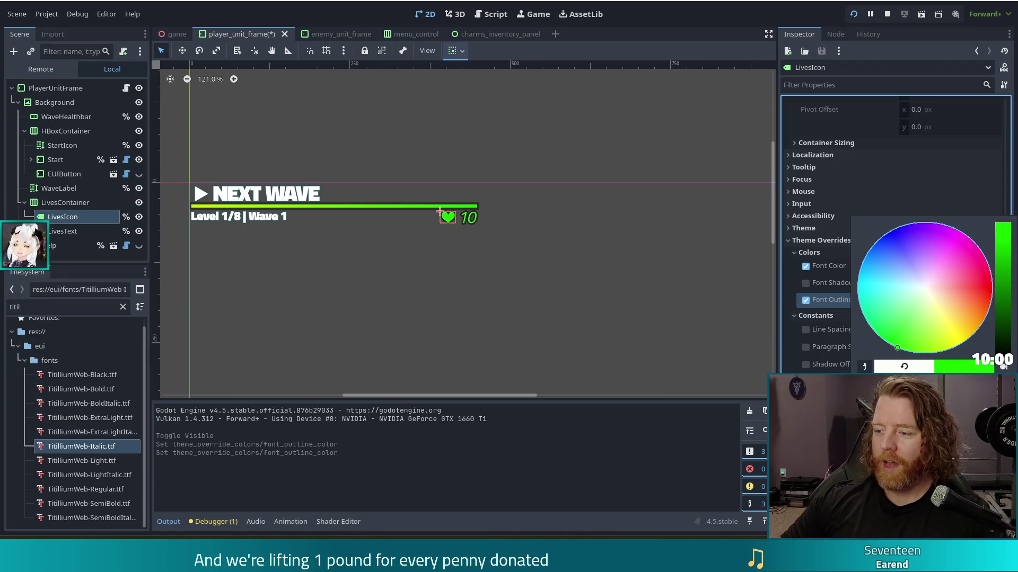
{"action": "left_click", "coordinate": [412, 317]}
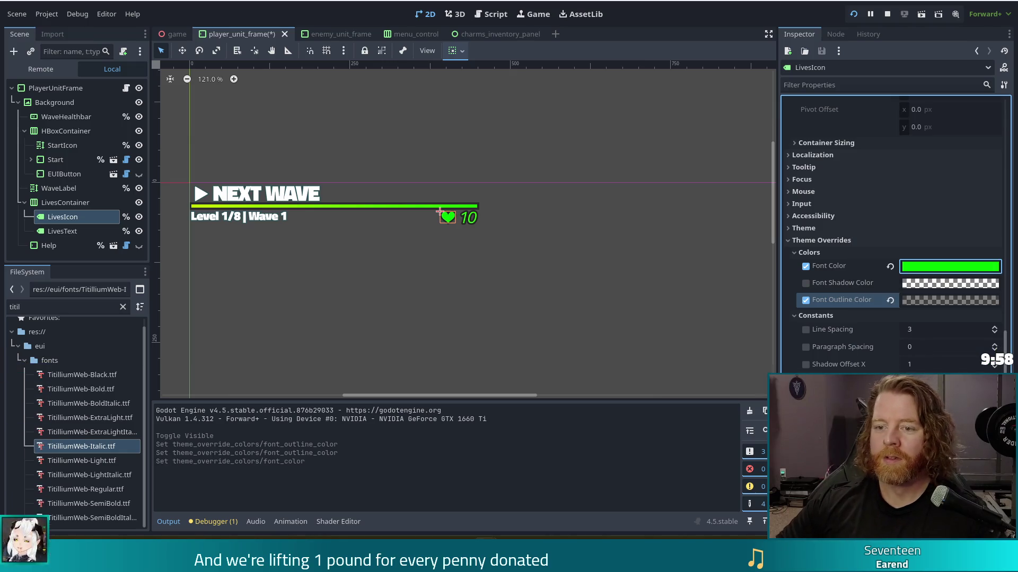
{"action": "left_click", "coordinate": [412, 317]}
{"action": "key", "text": "ctrl+s"}
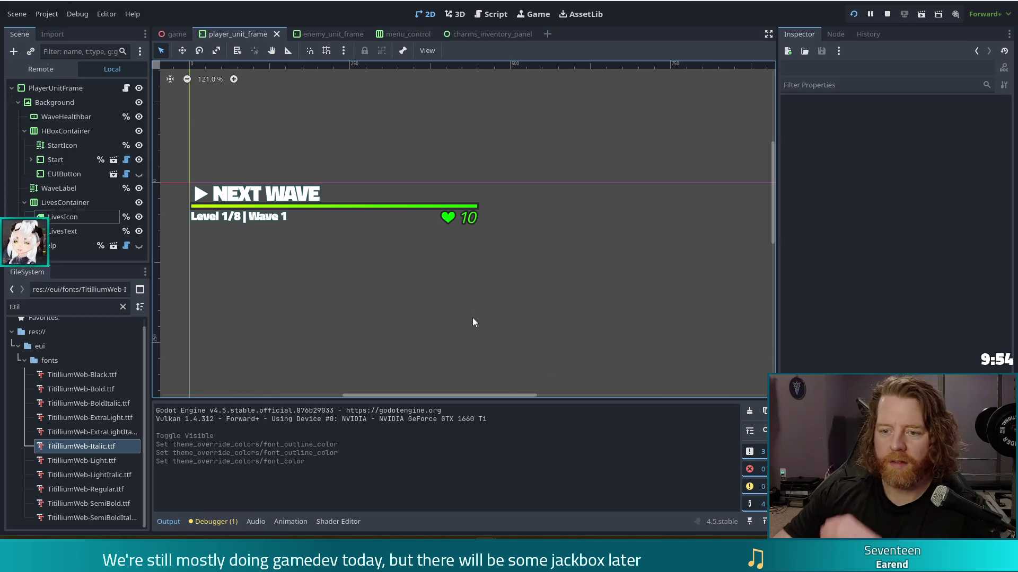
{"action": "left_click", "coordinate": [59, 203]}
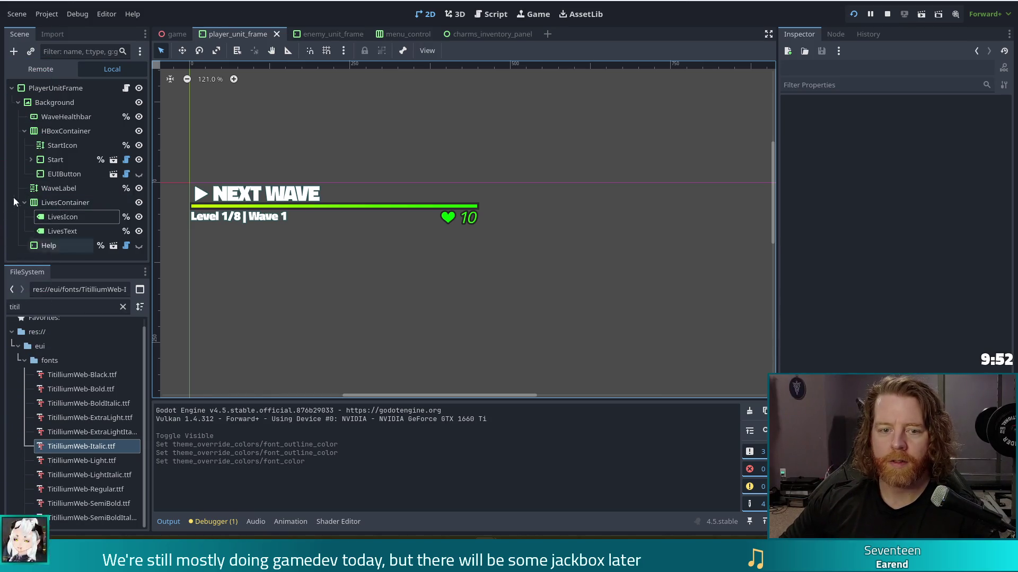
Adjust the LivesContainer separation constant and run the game with F5 to check the HUD
{"action": "scroll", "coordinate": [854, 325], "scroll_direction": "down", "scroll_amount": 5}
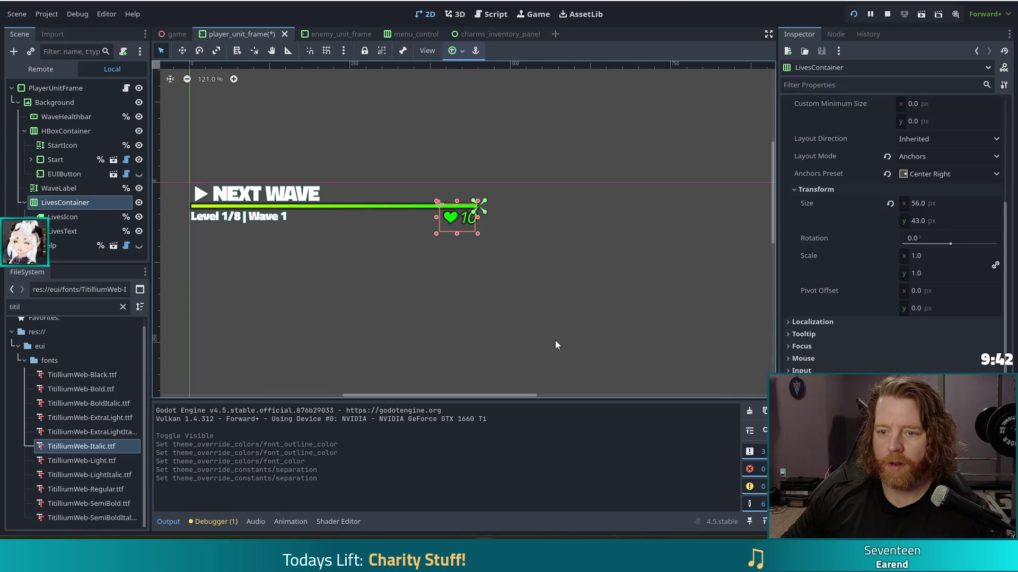
{"action": "key", "text": "F5"}
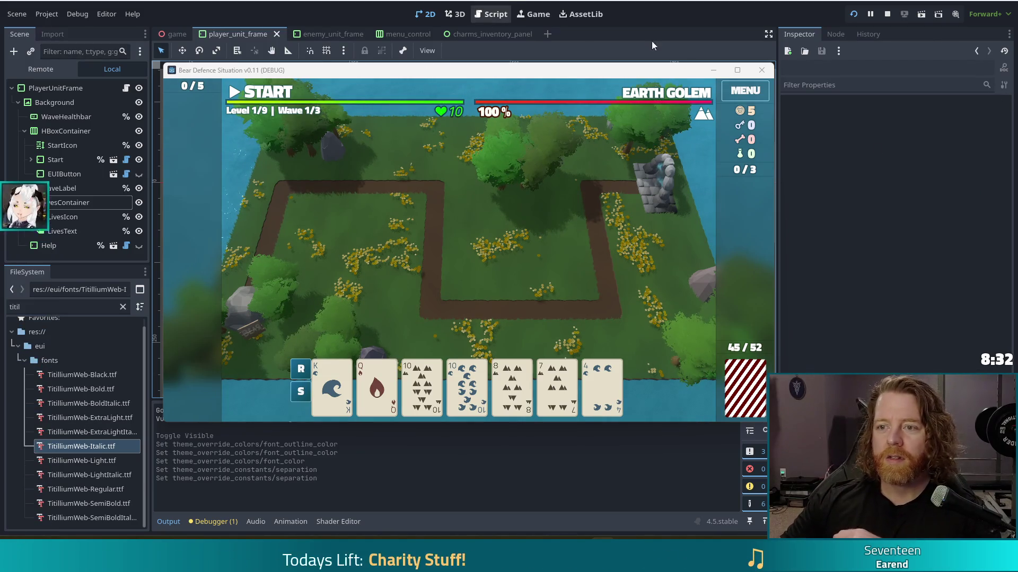
Switch to the enemy_unit_frame scene and select its LifeText label
{"action": "left_click", "coordinate": [318, 35]}
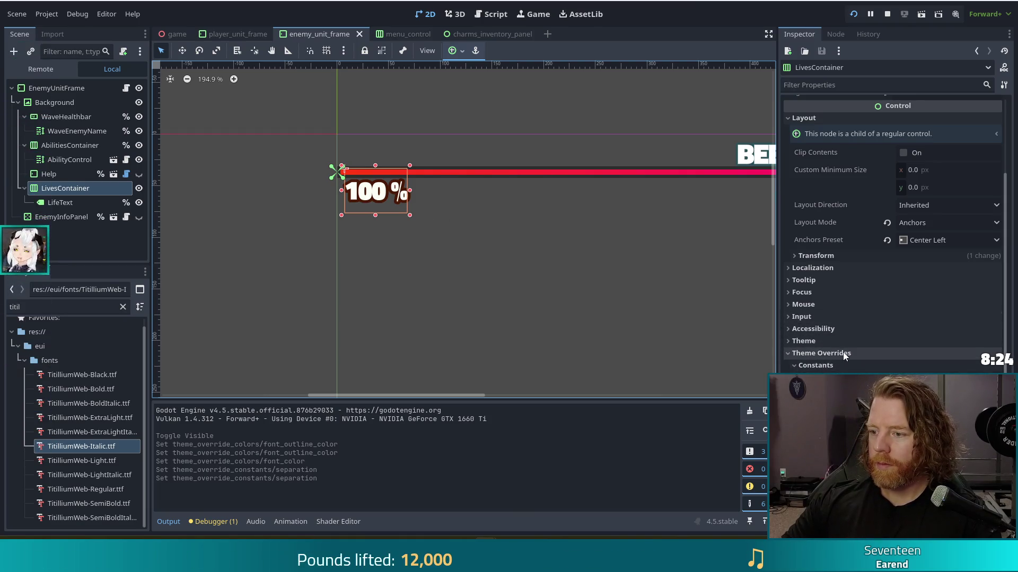
{"action": "left_click", "coordinate": [74, 207]}
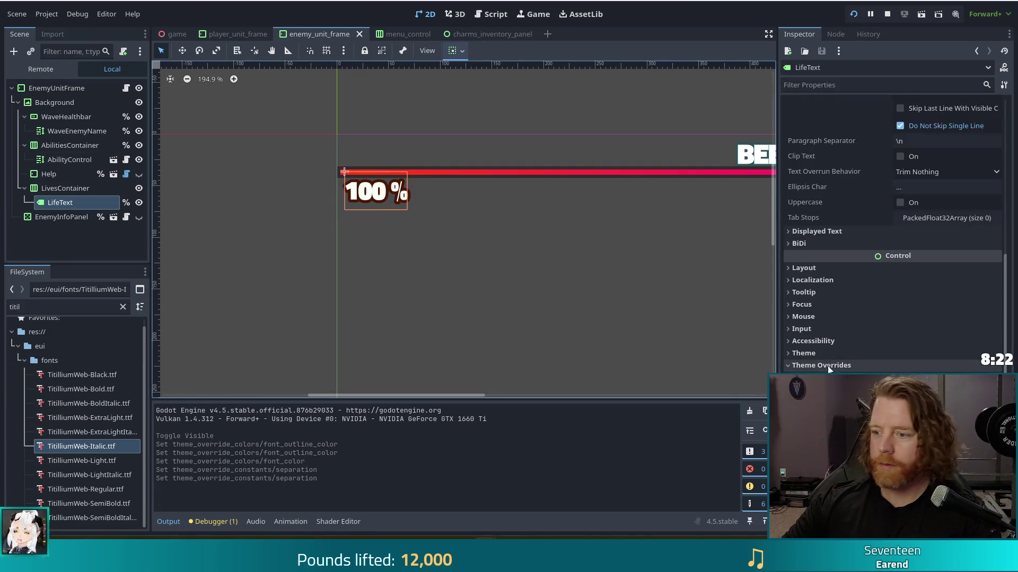
Lower the opacity of the LifeText font outline colour
{"action": "scroll", "coordinate": [886, 342], "scroll_direction": "down", "scroll_amount": 3}
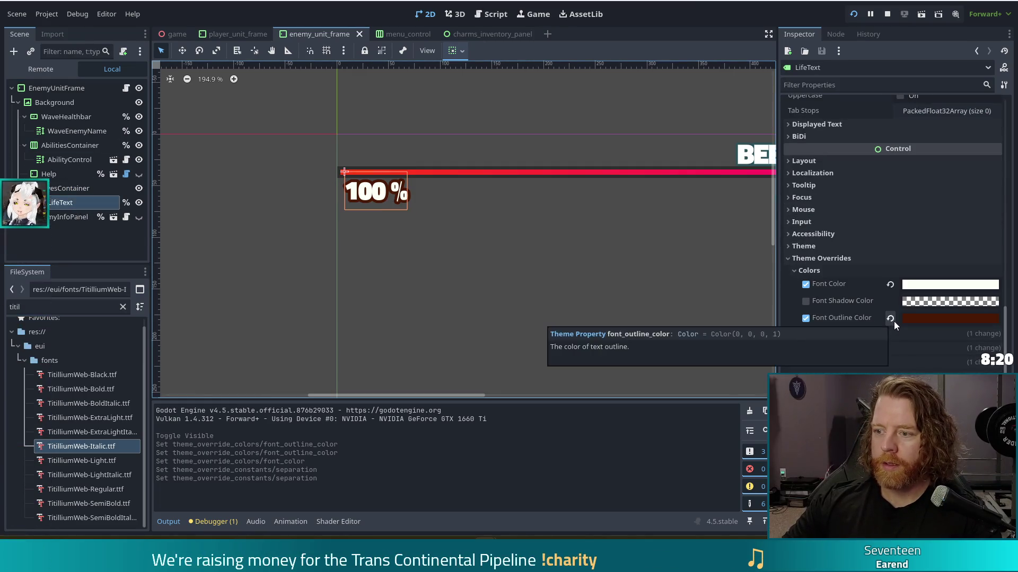
{"action": "left_click", "coordinate": [890, 319]}
{"action": "left_click", "coordinate": [934, 319]}
{"action": "left_click_drag", "start_coordinate": [968, 244], "coordinate": [920, 244]}
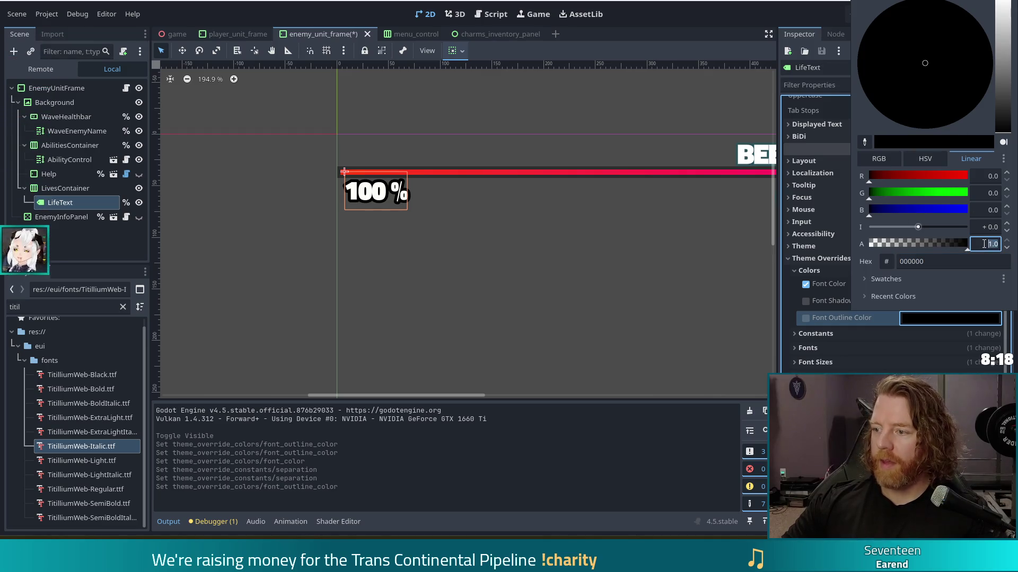
{"action": "key", "text": "Escape"}
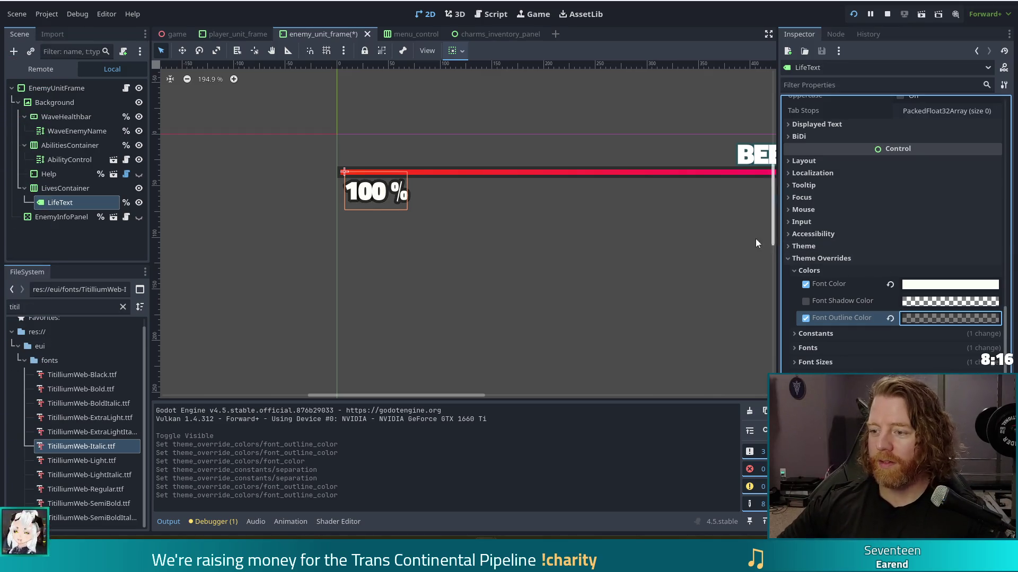
Set the LifeText font colour to orange-red ff5d29 and save enemy_unit_frame
{"action": "left_click", "coordinate": [916, 287]}
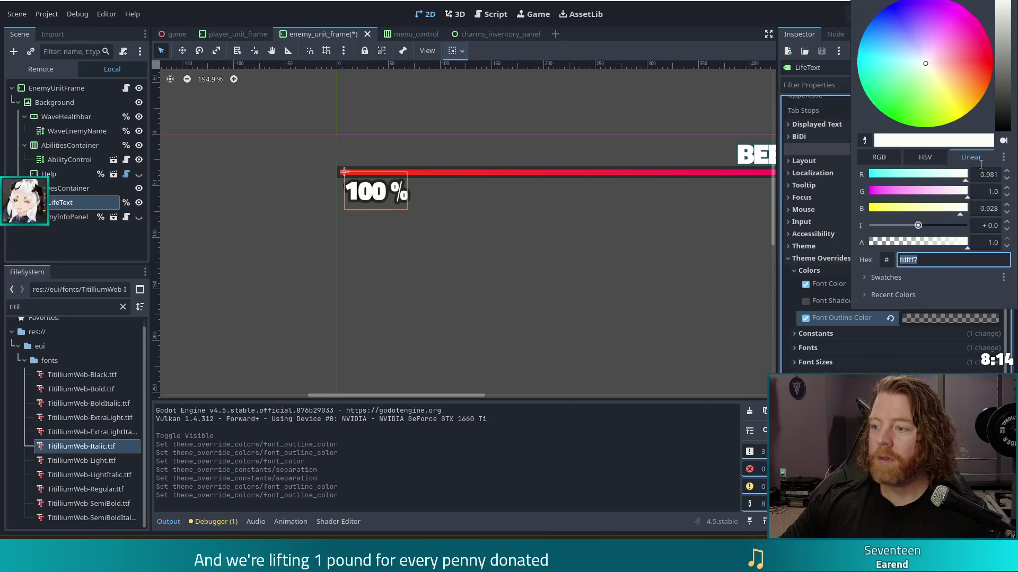
{"action": "type", "text": "0eff00"}
{"action": "key", "text": "Return"}
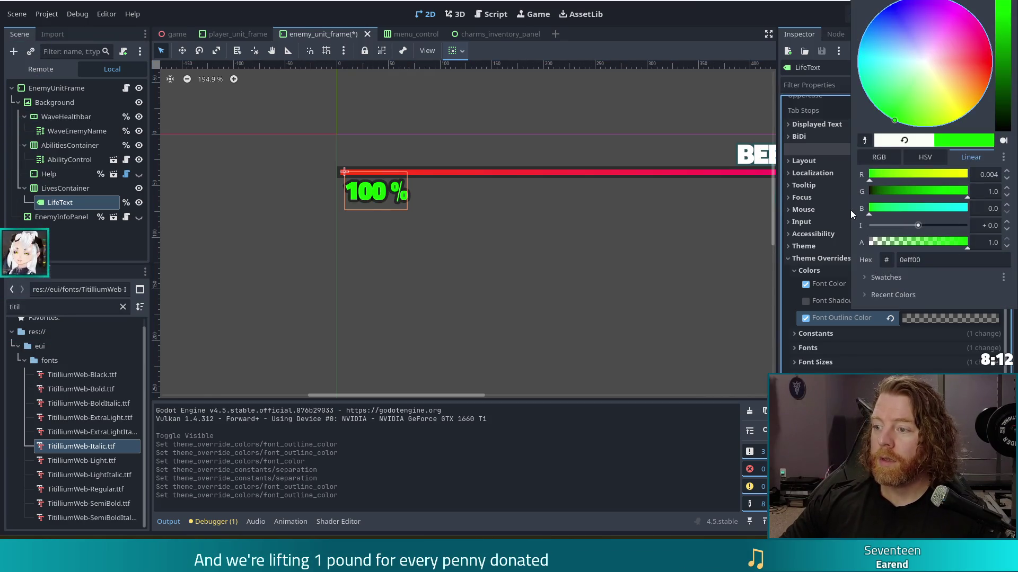
{"action": "left_click", "coordinate": [982, 175]}
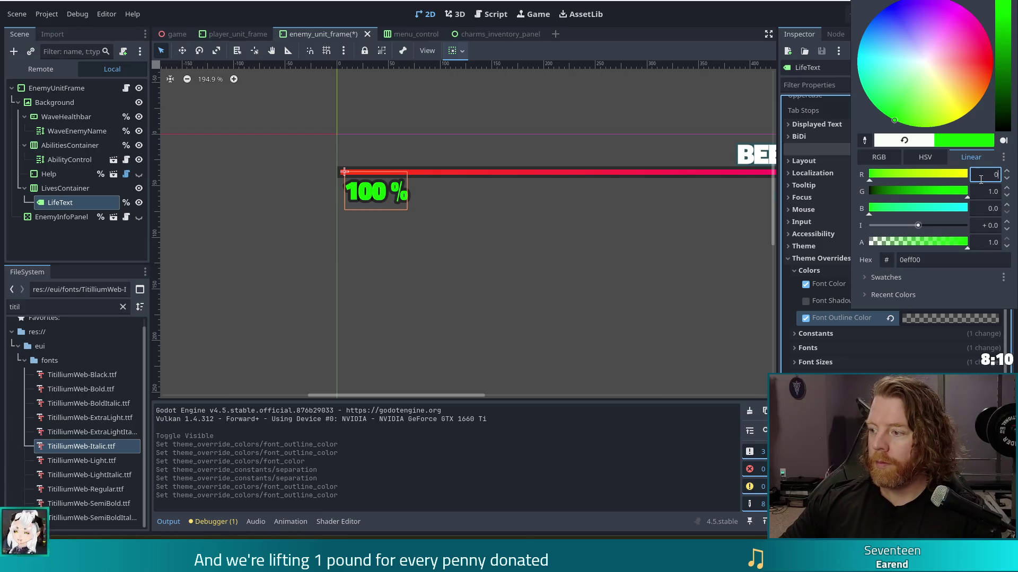
{"action": "key", "text": "Escape"}
{"action": "left_click", "coordinate": [945, 286]}
{"action": "mouse_move", "coordinate": [951, 61]}
{"action": "left_mouse_down"}
{"action": "mouse_move", "coordinate": [1008, 62]}
{"action": "mouse_move", "coordinate": [1008, 83]}
{"action": "left_mouse_up"}
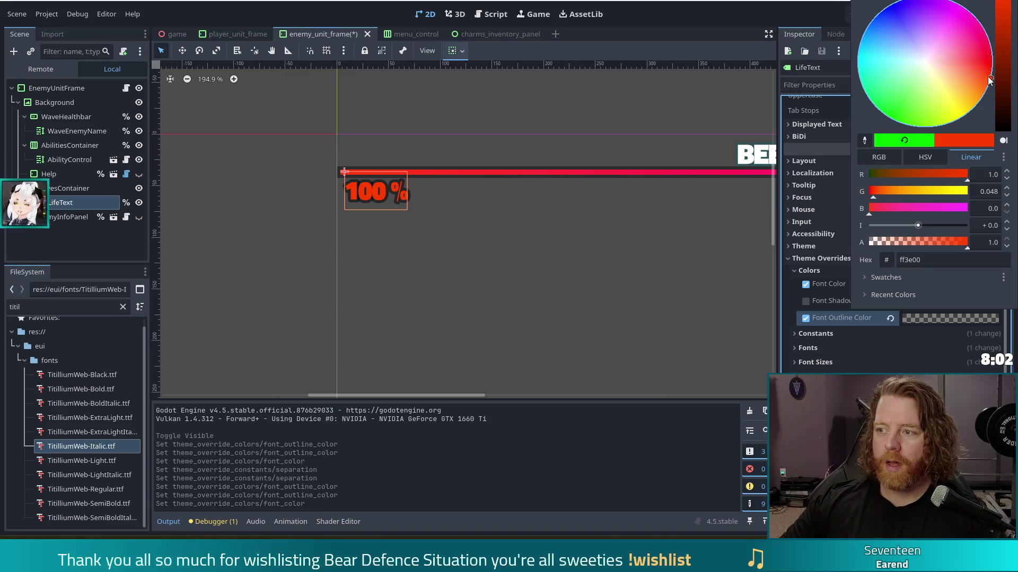
{"action": "left_click_drag", "start_coordinate": [988, 77], "coordinate": [983, 74]}
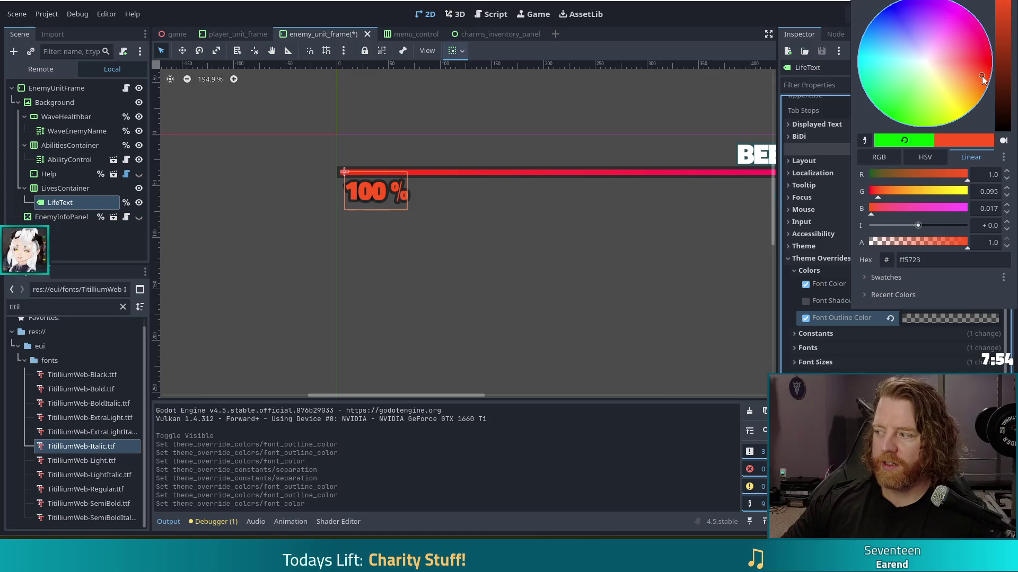
{"action": "left_click_drag", "start_coordinate": [982, 77], "coordinate": [981, 76]}
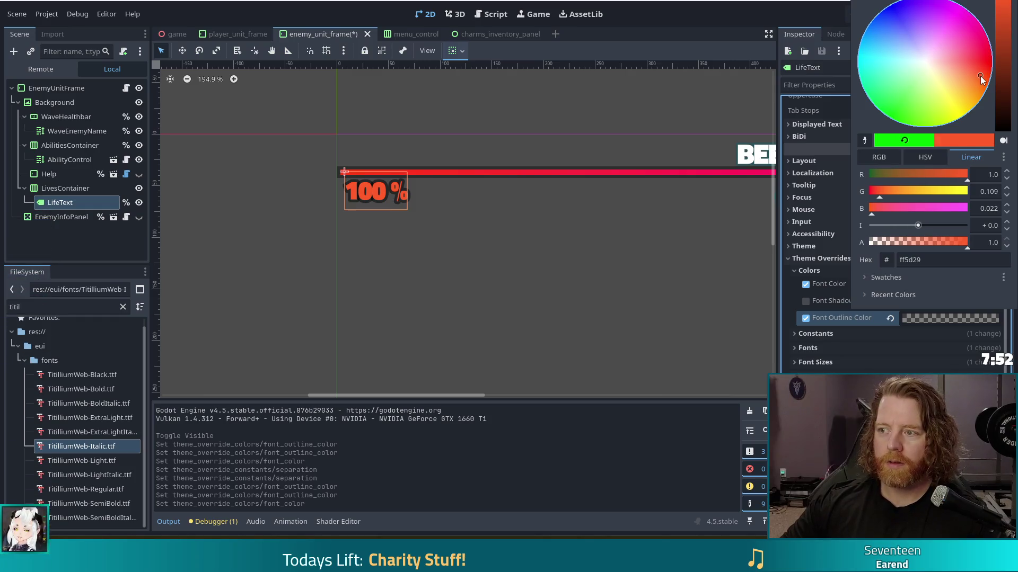
{"action": "left_click", "coordinate": [627, 20]}
{"action": "key", "text": "ctrl+s"}
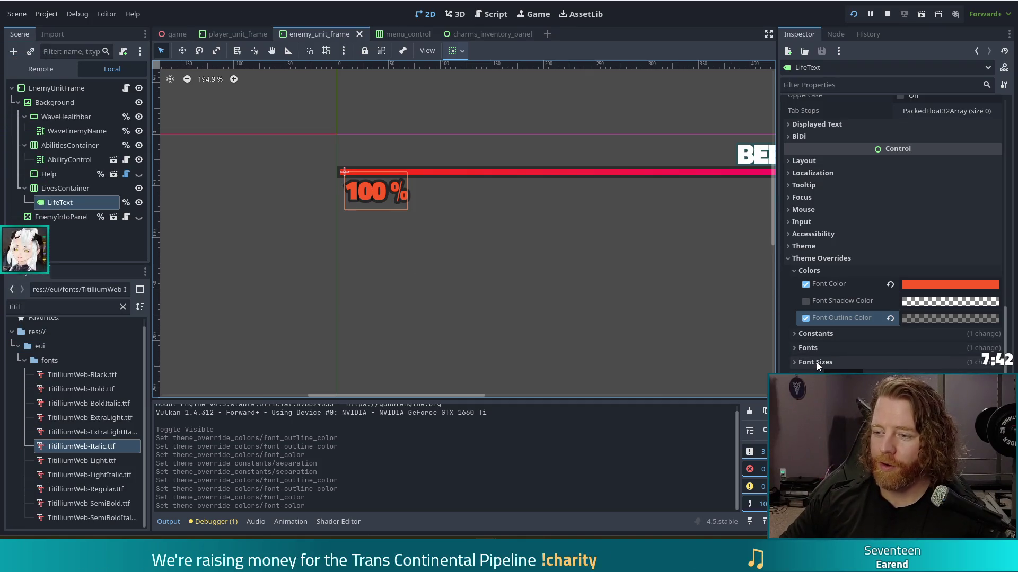
Apply TitilliumWeb-Italic.ttf as the LifeText font override and save the scene
{"action": "left_click", "coordinate": [823, 348]}
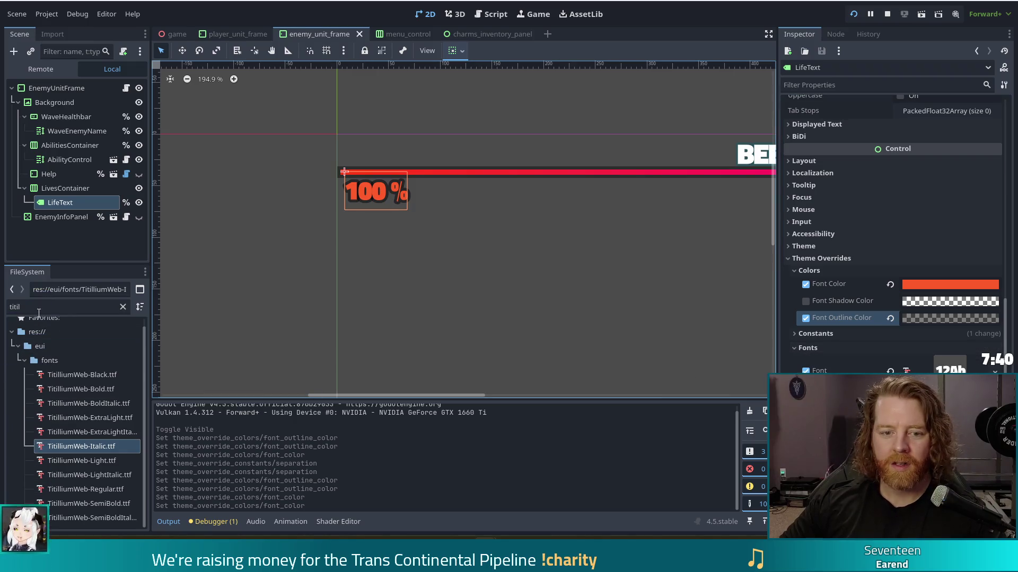
{"action": "left_click_drag", "start_coordinate": [93, 446], "coordinate": [950, 370]}
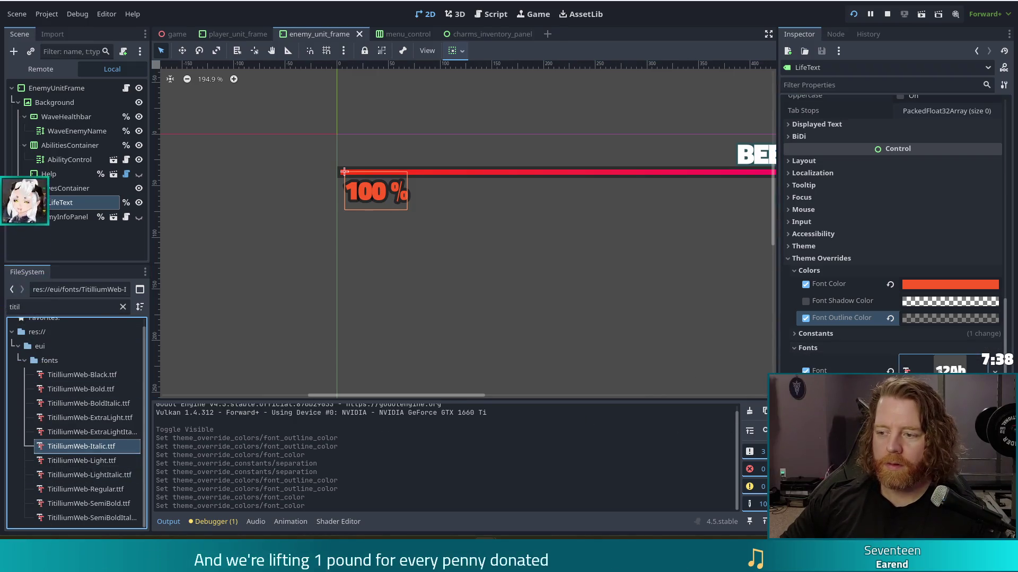
{"action": "key", "text": "ctrl+s"}
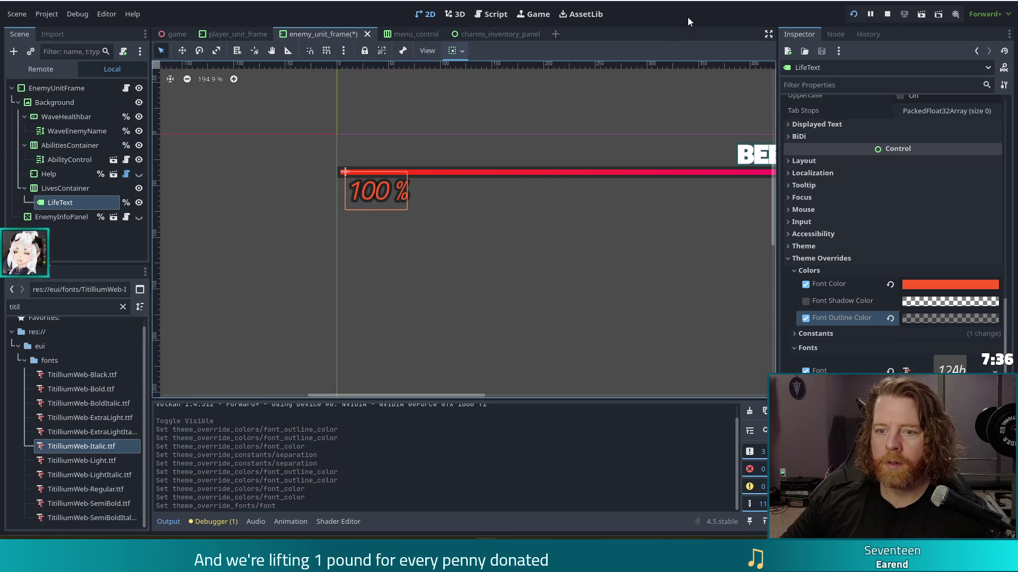
Give LivesIcon and LivesText a lighter shared green font colour and save player_unit_frame
{"action": "left_click", "coordinate": [238, 34]}
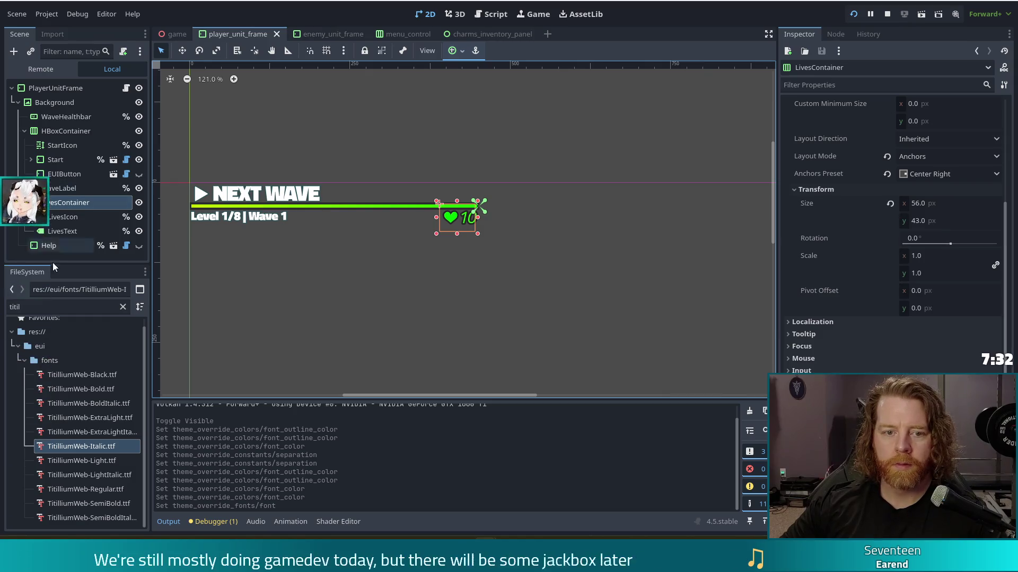
{"action": "left_click", "coordinate": [77, 218]}
{"action": "left_click", "coordinate": [67, 232]}
{"action": "left_click", "coordinate": [59, 217], "text": "ctrl"}
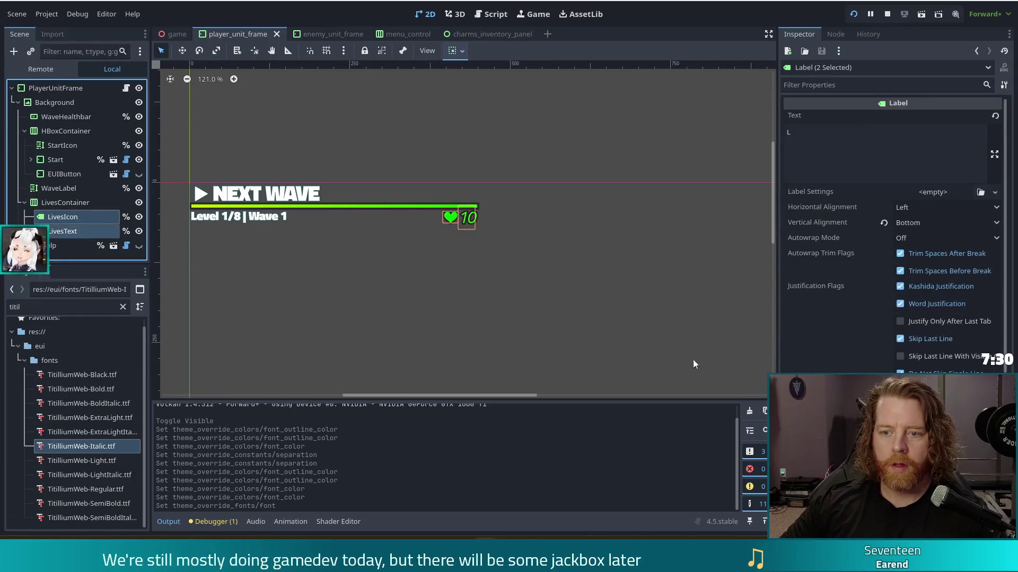
{"action": "scroll", "coordinate": [954, 345], "scroll_direction": "down", "scroll_amount": 5}
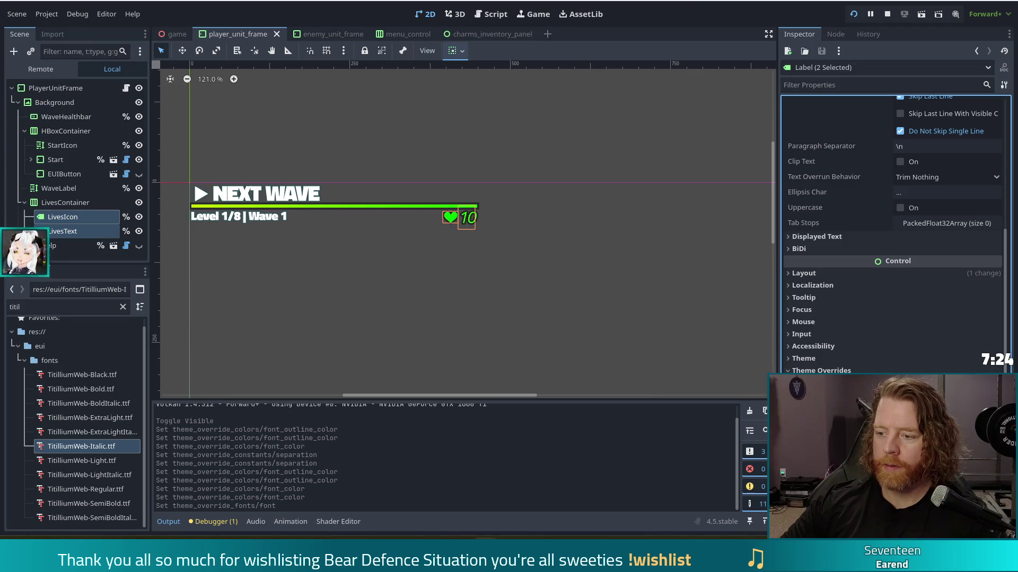
{"action": "left_click", "coordinate": [949, 385]}
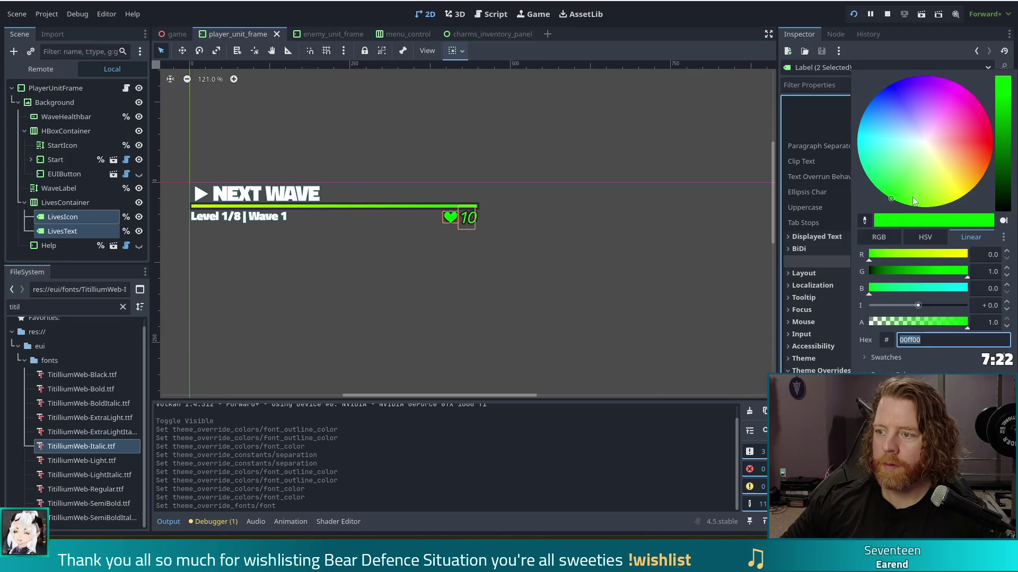
{"action": "left_click_drag", "start_coordinate": [894, 197], "coordinate": [911, 195]}
{"action": "left_click", "coordinate": [669, 37]}
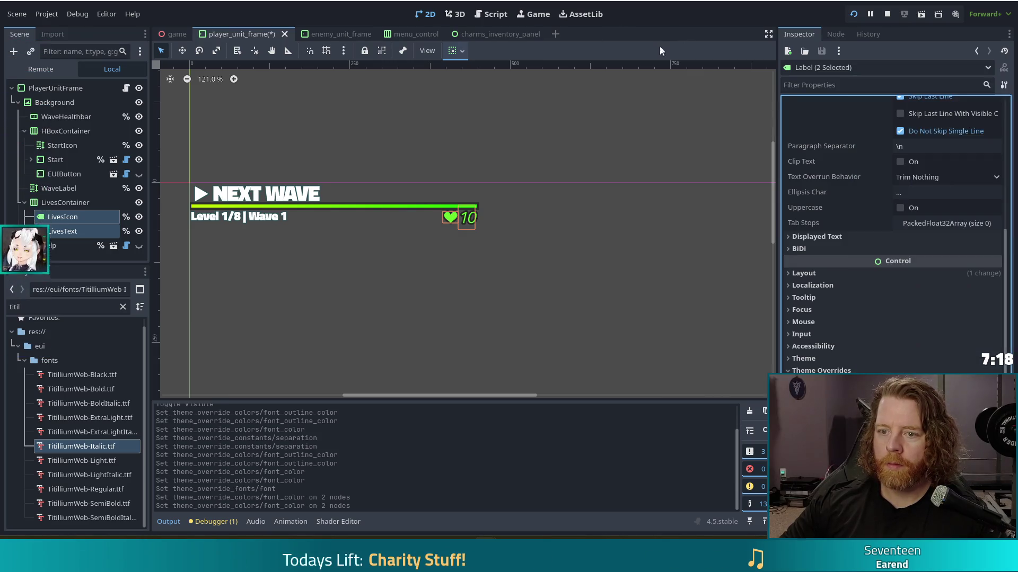
{"action": "left_click", "coordinate": [527, 291]}
{"action": "key", "text": "ctrl+s"}
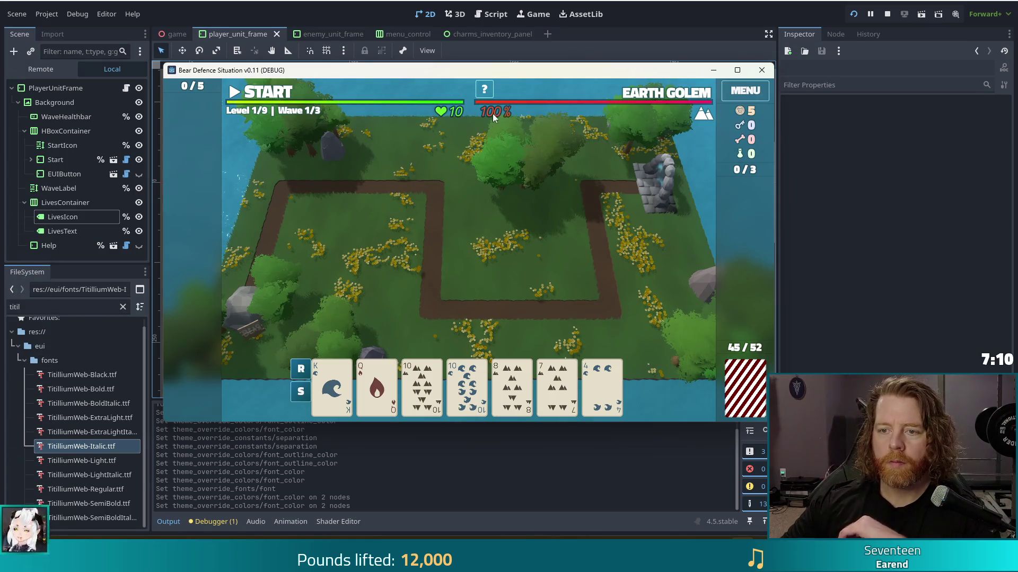
Nudge the enemy LivesContainer a few pixels left, then test-run the game and close it
{"action": "left_click", "coordinate": [319, 35]}
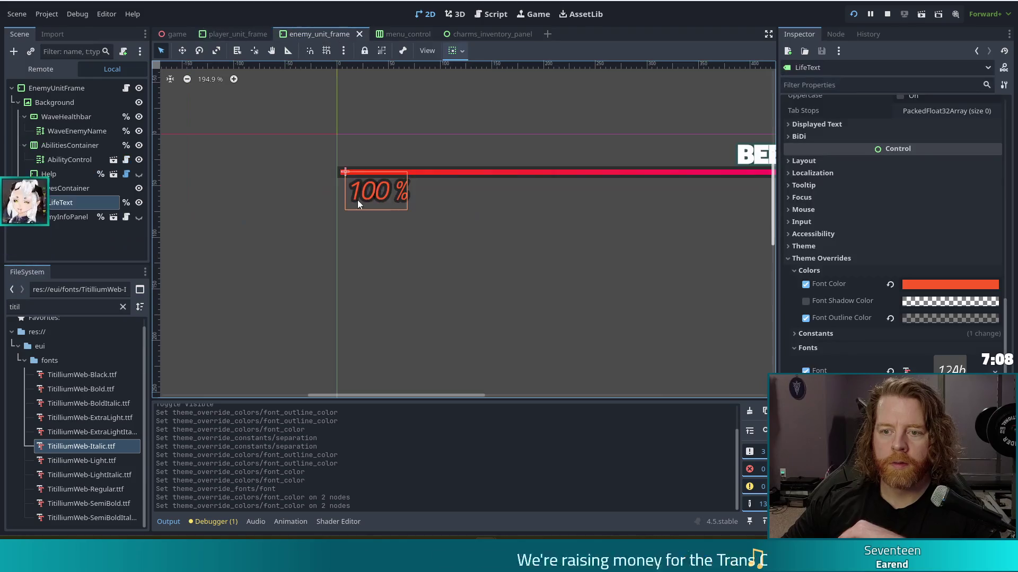
{"action": "left_click", "coordinate": [63, 188]}
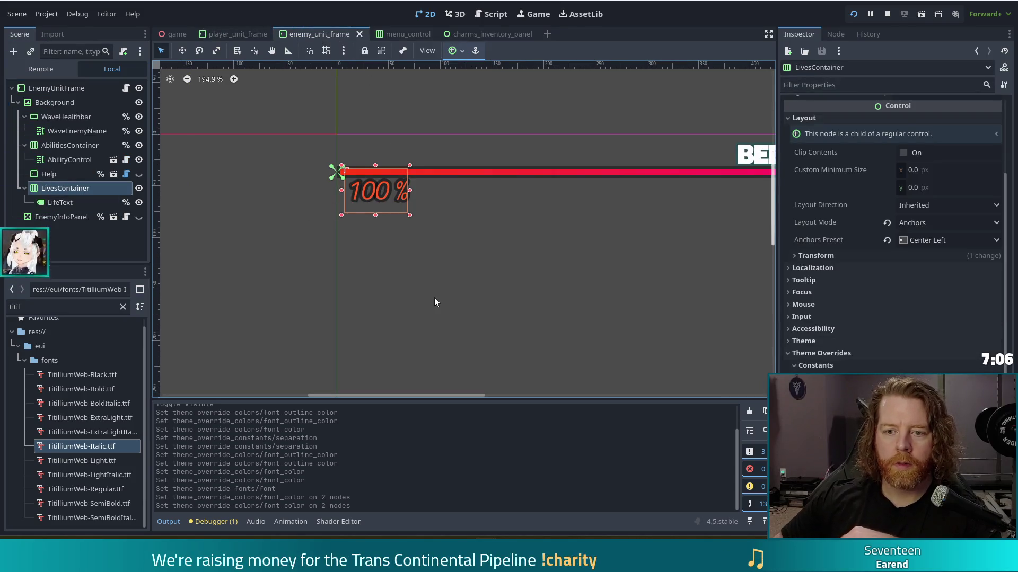
{"action": "key", "text": "Left"}
{"action": "key", "text": "Left"}
{"action": "key", "text": "Left"}
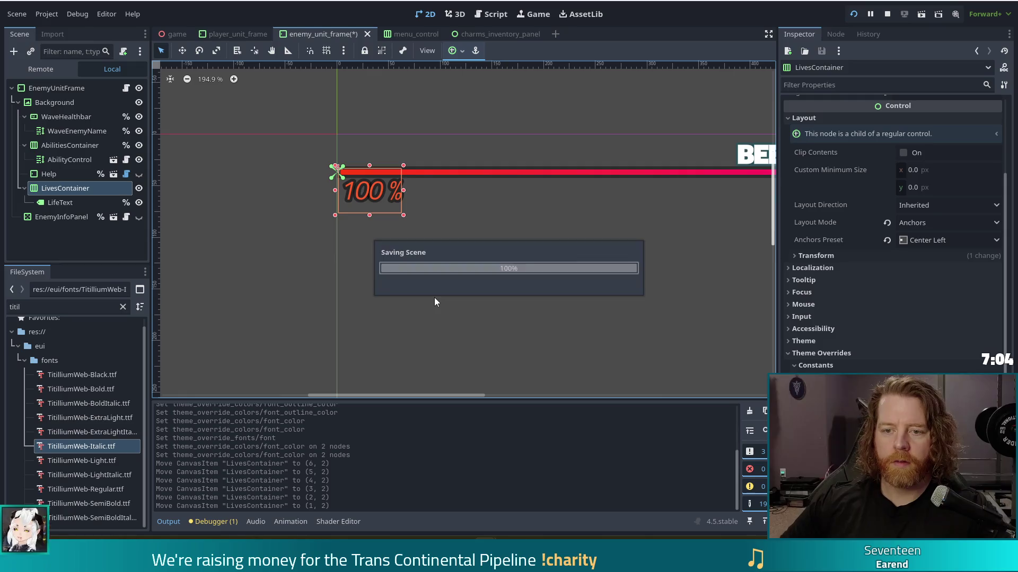
{"action": "key", "text": "F5"}
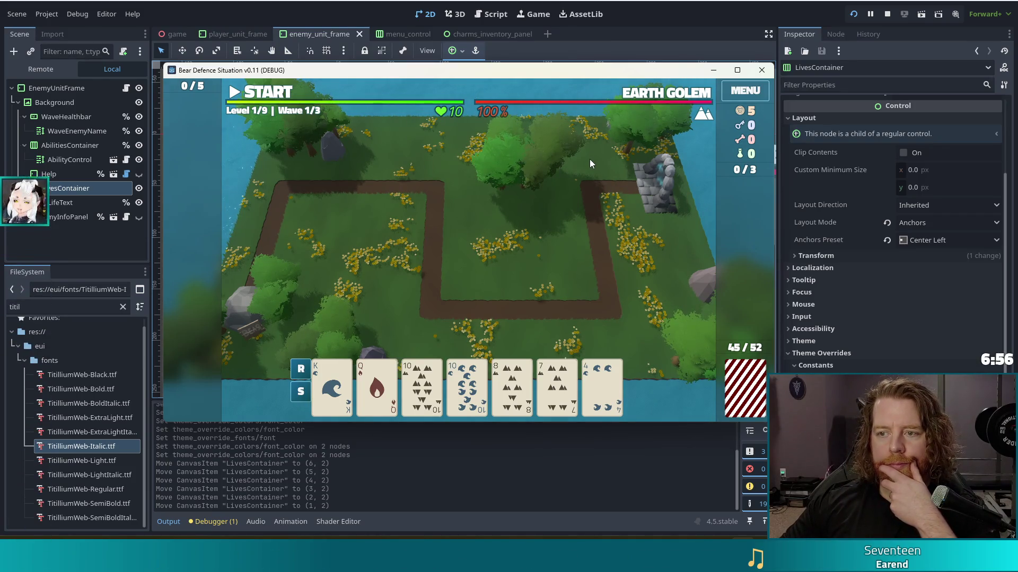
{"action": "mouse_move", "coordinate": [477, 111]}
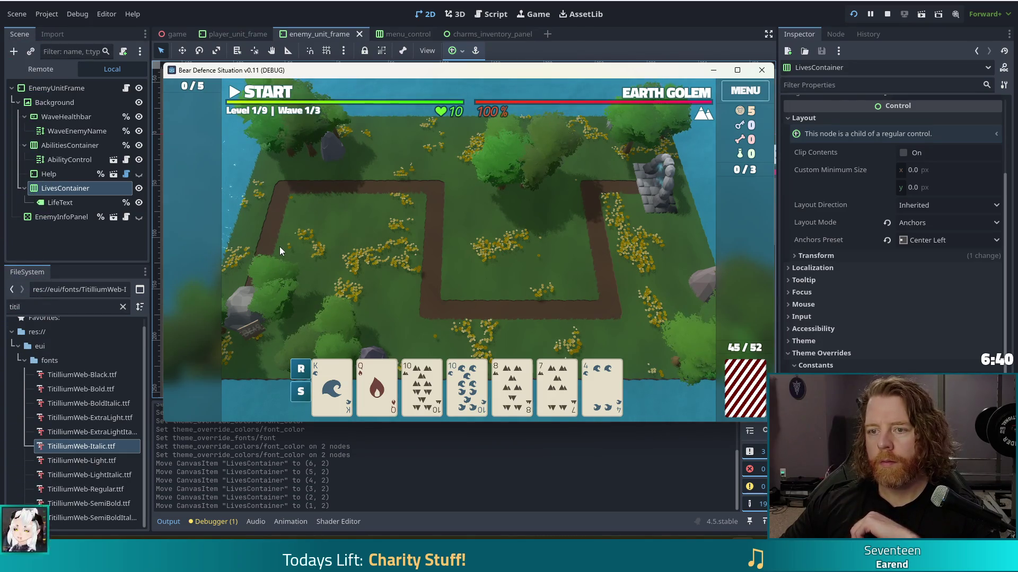
{"action": "left_click", "coordinate": [614, 58]}
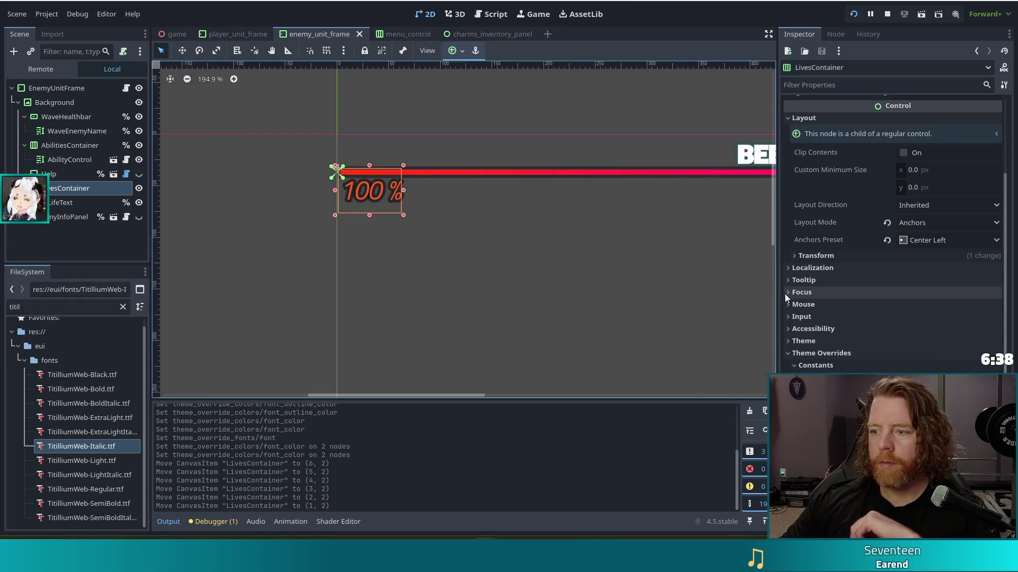
Try a lighter salmon font colour on LifeText, then save and preview it in the running game
{"action": "scroll", "coordinate": [921, 332], "scroll_direction": "down", "scroll_amount": 1}
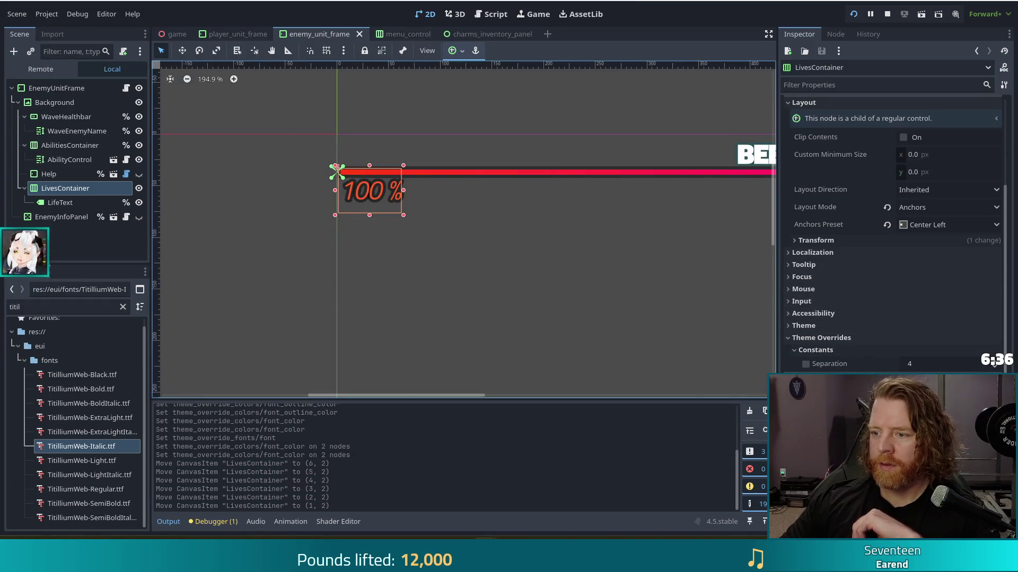
{"action": "left_click", "coordinate": [390, 200]}
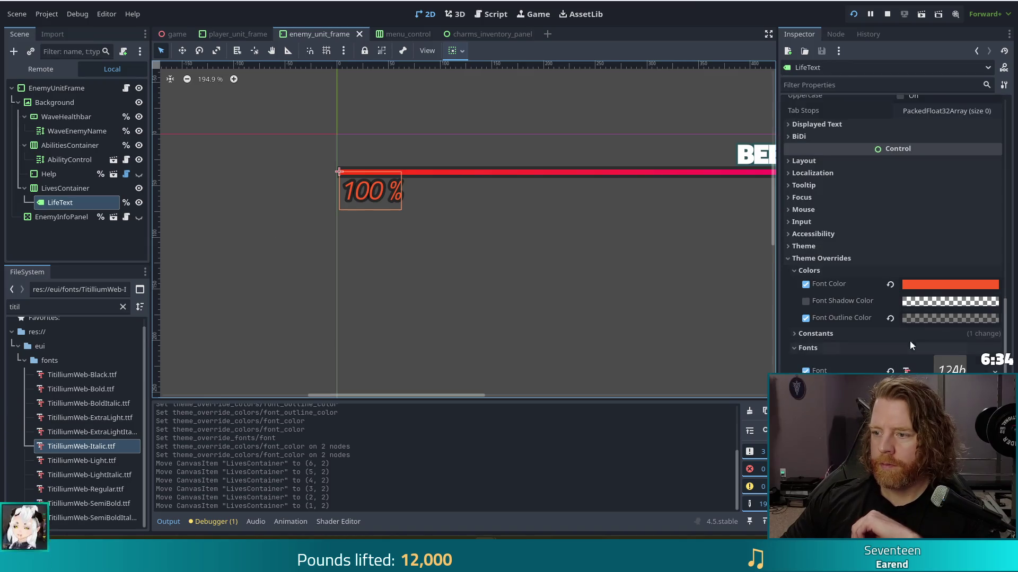
{"action": "left_click", "coordinate": [933, 284]}
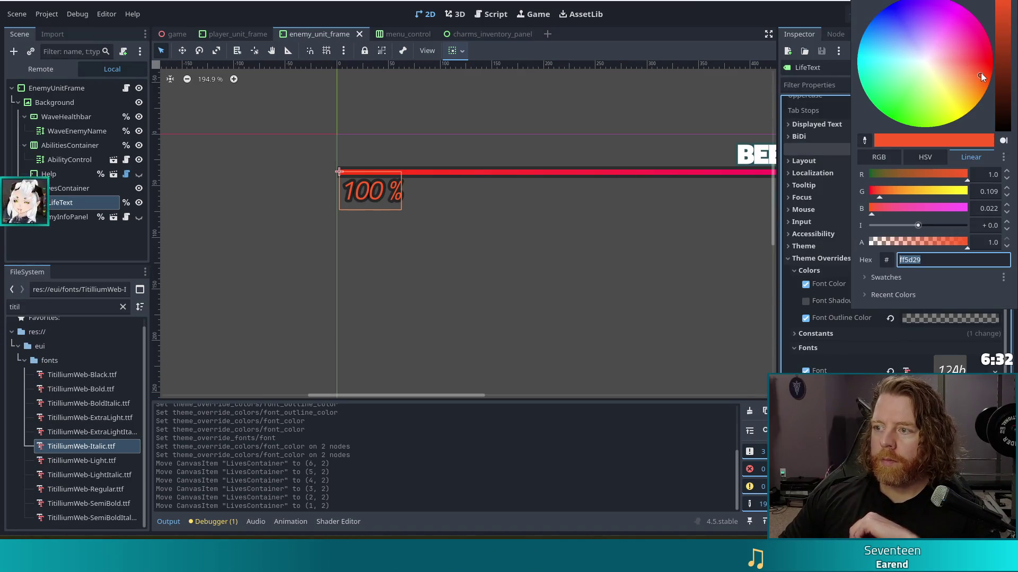
{"action": "left_click_drag", "start_coordinate": [978, 76], "coordinate": [966, 69]}
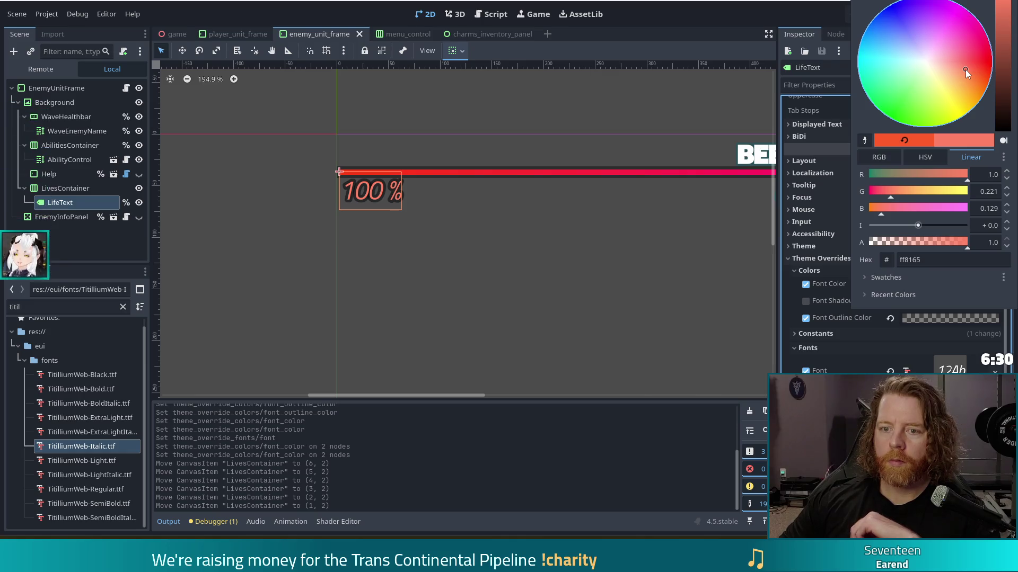
{"action": "left_click", "coordinate": [694, 18]}
{"action": "key", "text": "ctrl+s"}
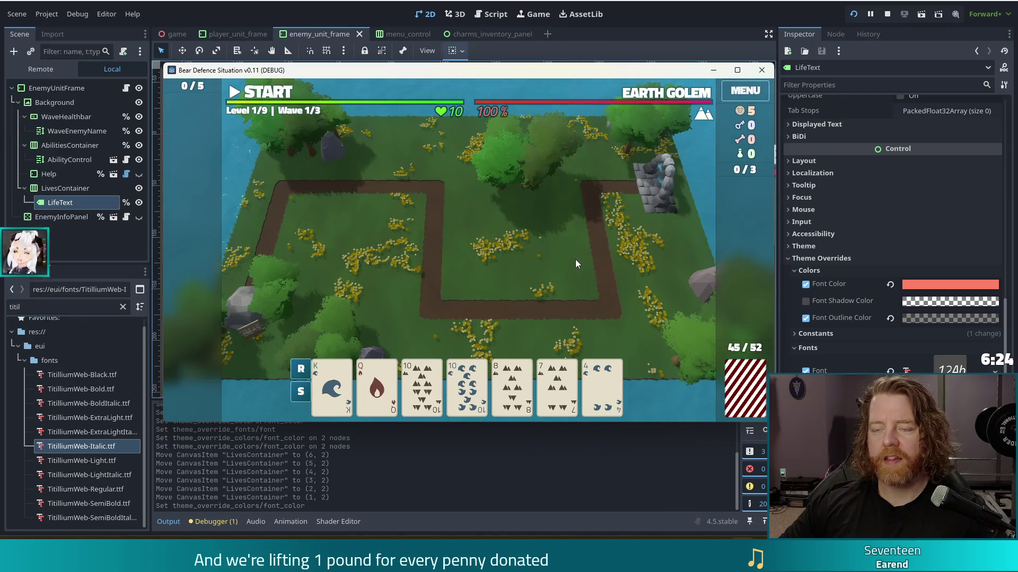
{"action": "left_click", "coordinate": [784, 286]}
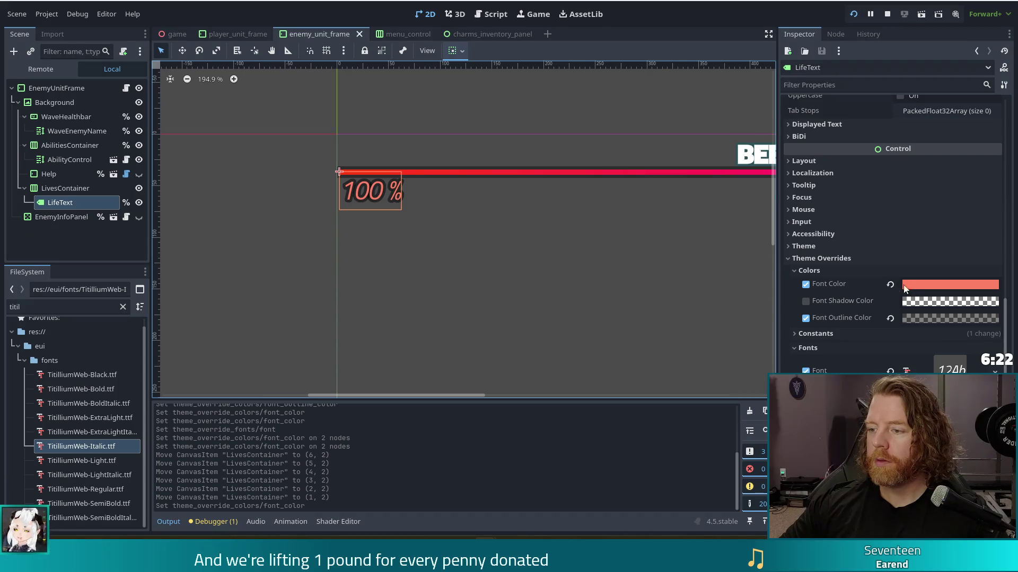
Undo the salmon colour, set the LifeText font colour to orange-red ff5800, and rerun the game
{"action": "key", "text": "ctrl+z"}
{"action": "left_click", "coordinate": [919, 284]}
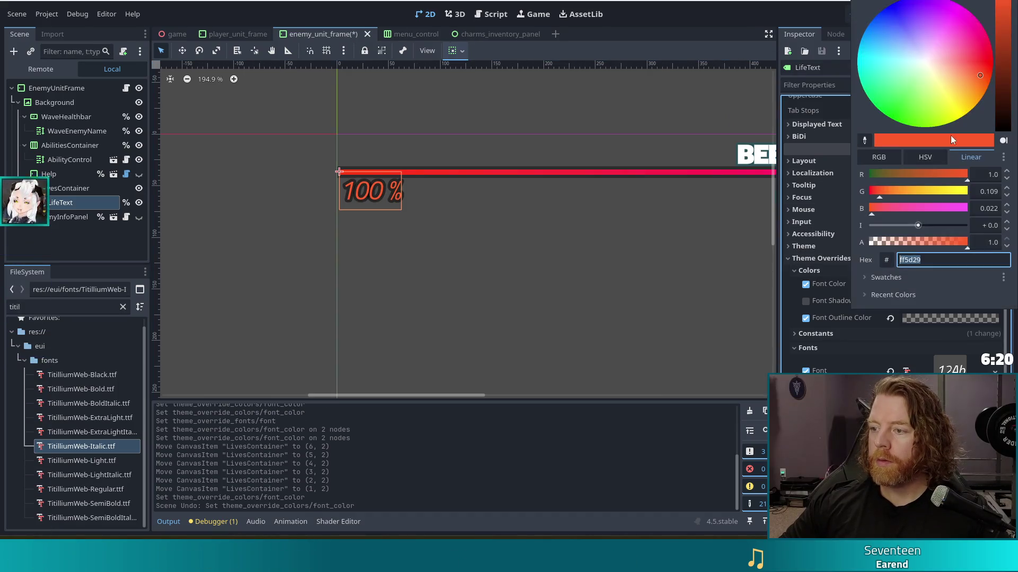
{"action": "left_click_drag", "start_coordinate": [980, 75], "coordinate": [994, 91]}
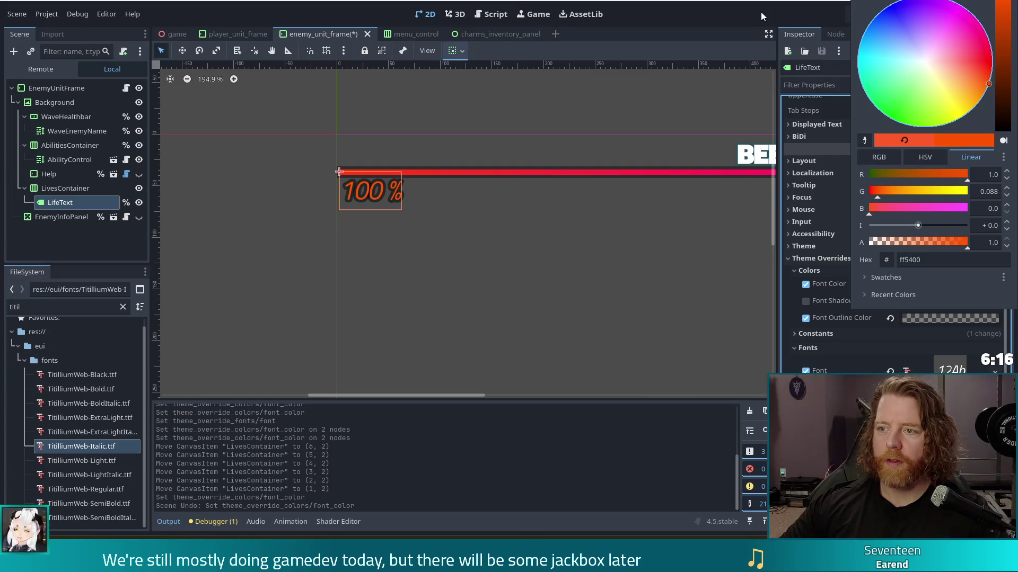
{"action": "left_click", "coordinate": [761, 16]}
{"action": "key", "text": "F5"}
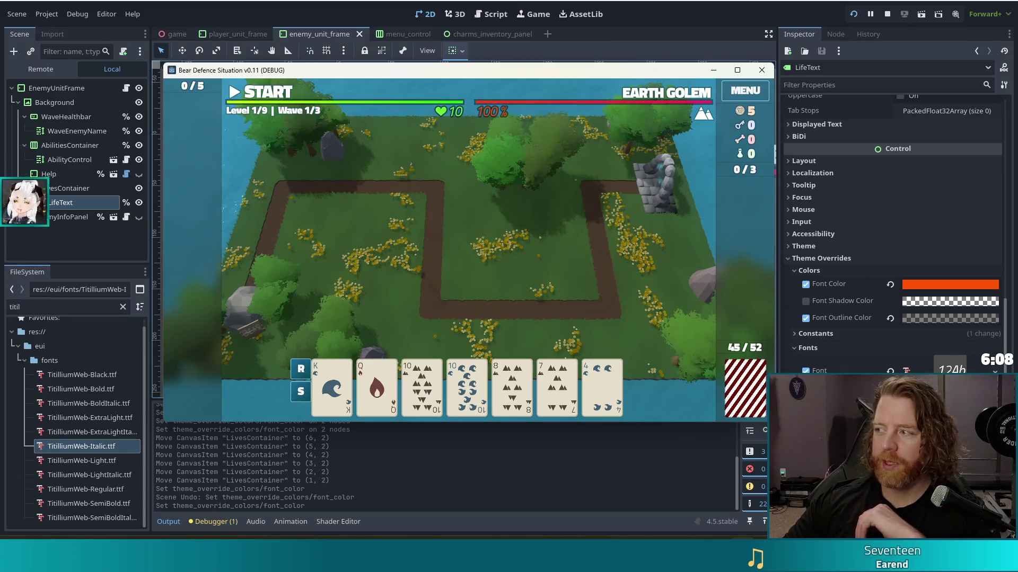
{"action": "mouse_move", "coordinate": [488, 115]}
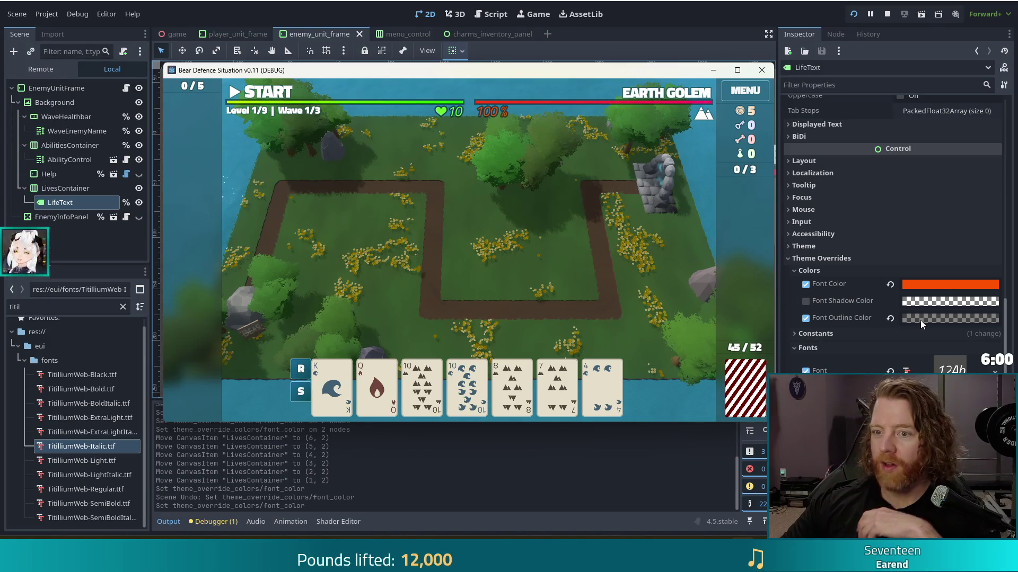
{"action": "left_click", "coordinate": [949, 318]}
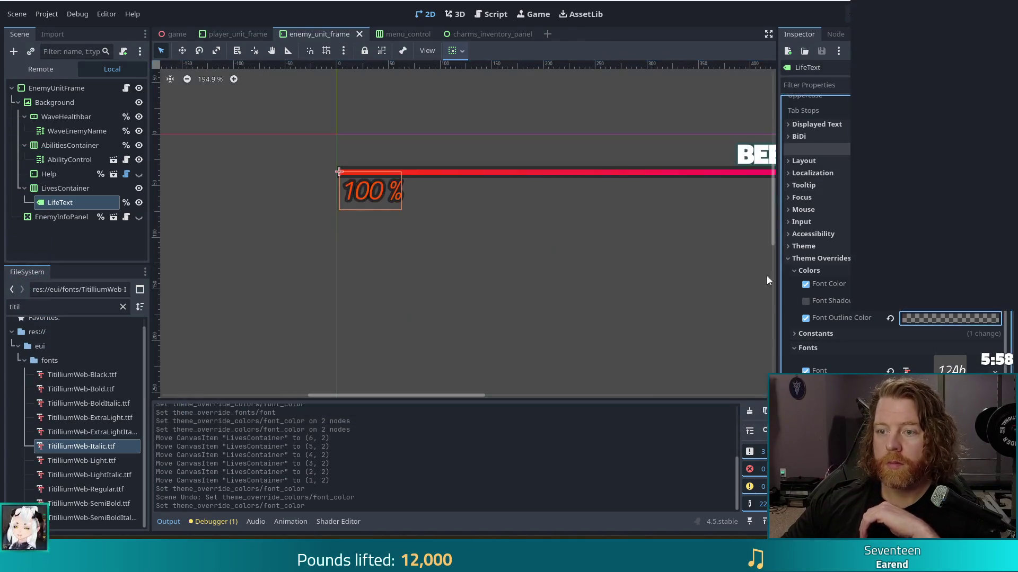
Set the LifeText font outline colour to fully opaque white (ffffff)
{"action": "key", "text": "BackSpace"}
{"action": "key", "text": "BackSpace"}
{"action": "key", "text": "Return"}
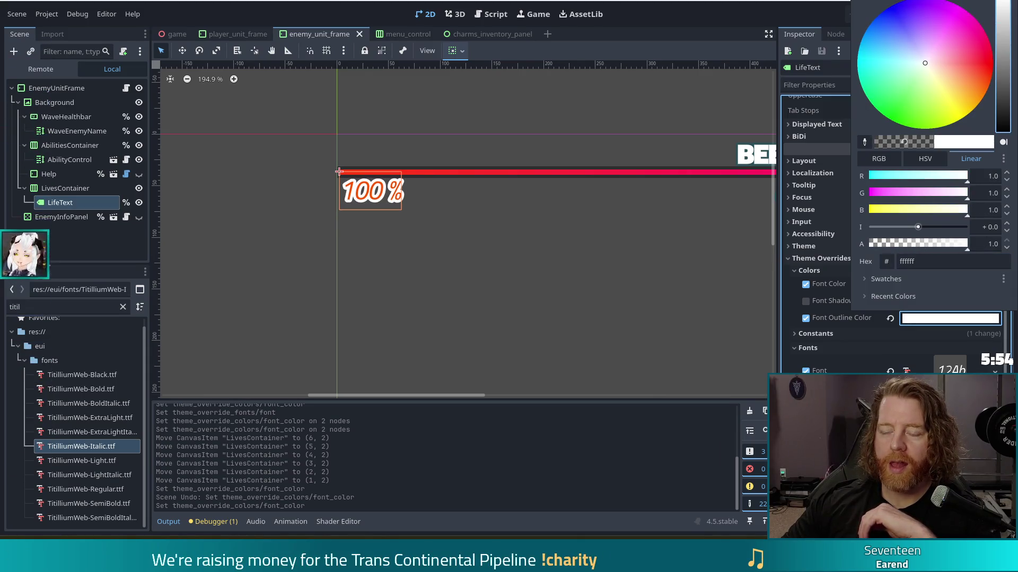
{"action": "left_click", "coordinate": [664, 17]}
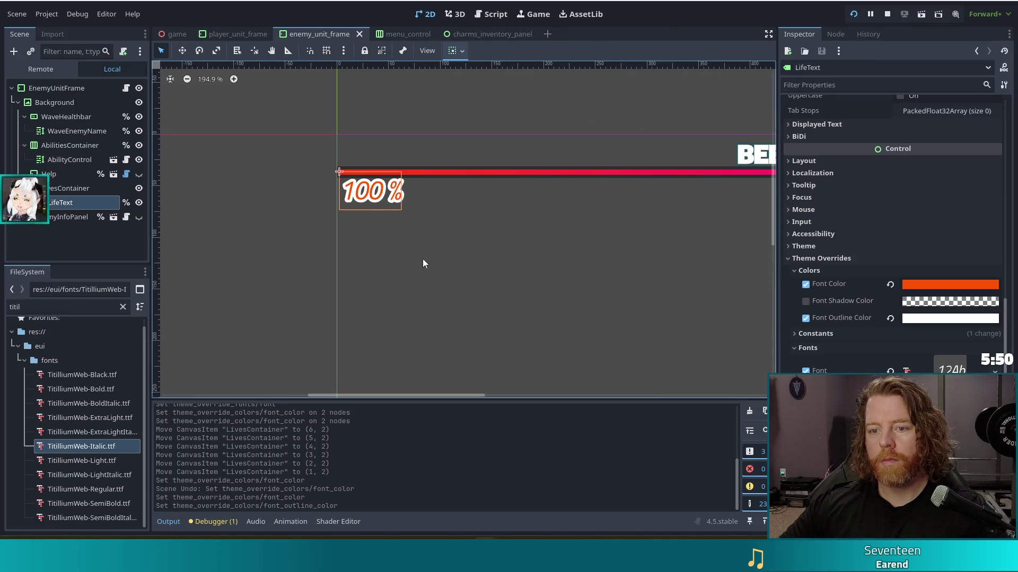
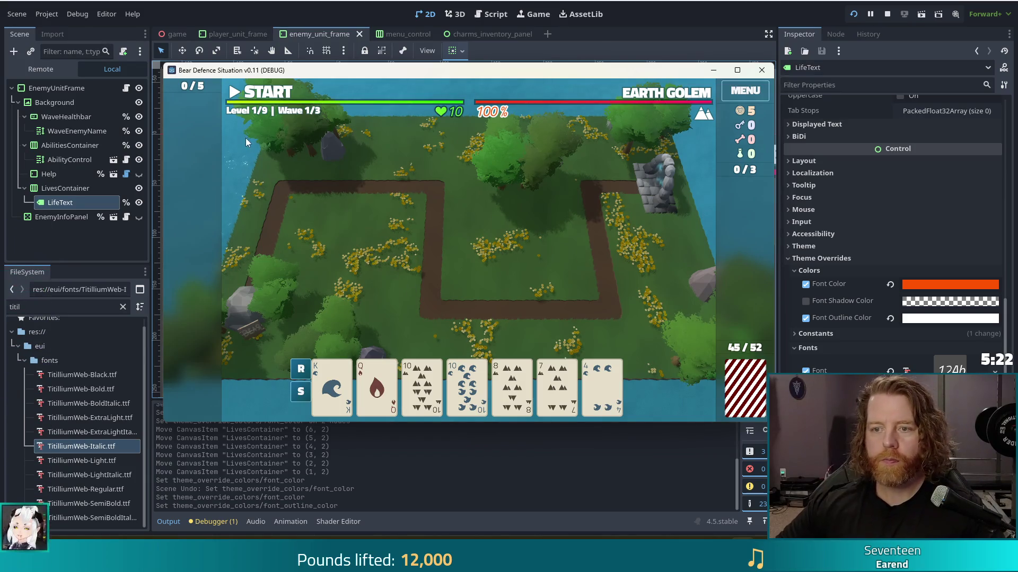
Give LifeText the TitilliumWeb-BoldItalic font override and check it in the running game
{"action": "key", "text": "alt+Tab"}
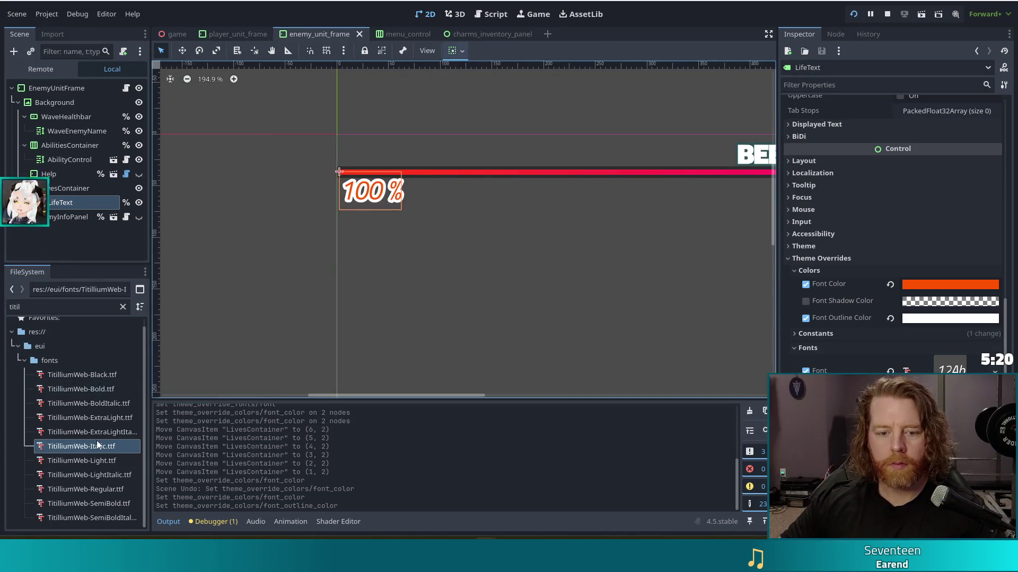
{"action": "mouse_move", "coordinate": [87, 404]}
{"action": "left_mouse_down"}
{"action": "mouse_move", "coordinate": [826, 317]}
{"action": "mouse_move", "coordinate": [938, 368]}
{"action": "left_mouse_up"}
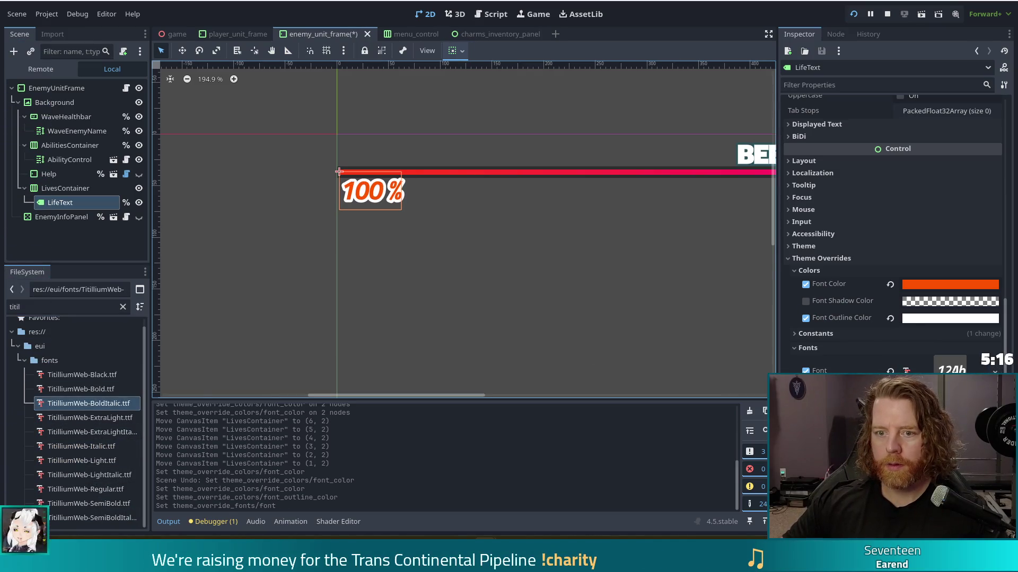
{"action": "key", "text": "alt+Tab"}
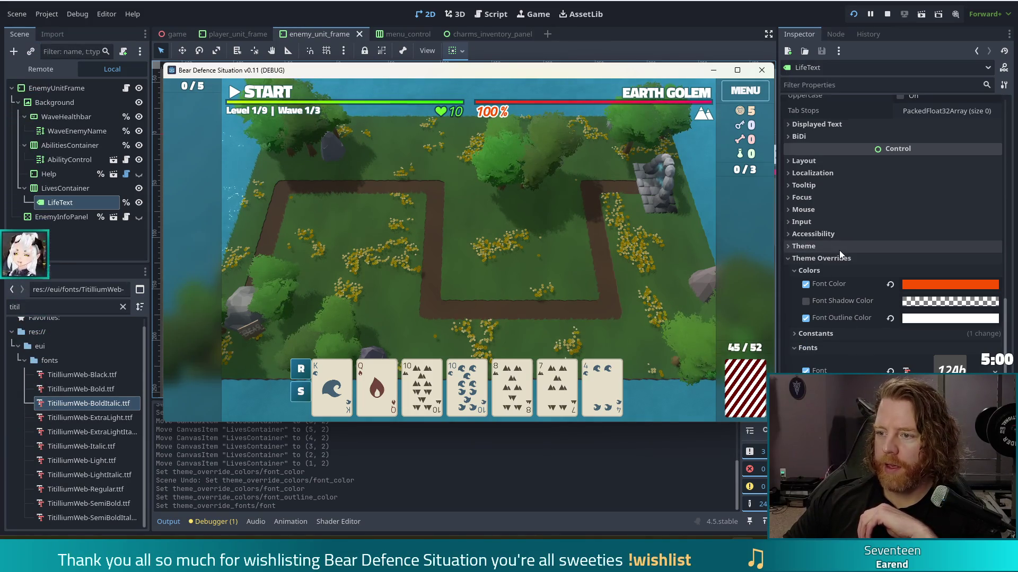
Enable a Font Outline Size constant override on LifeText and save the scene
{"action": "left_click", "coordinate": [817, 340]}
{"action": "left_click", "coordinate": [815, 335]}
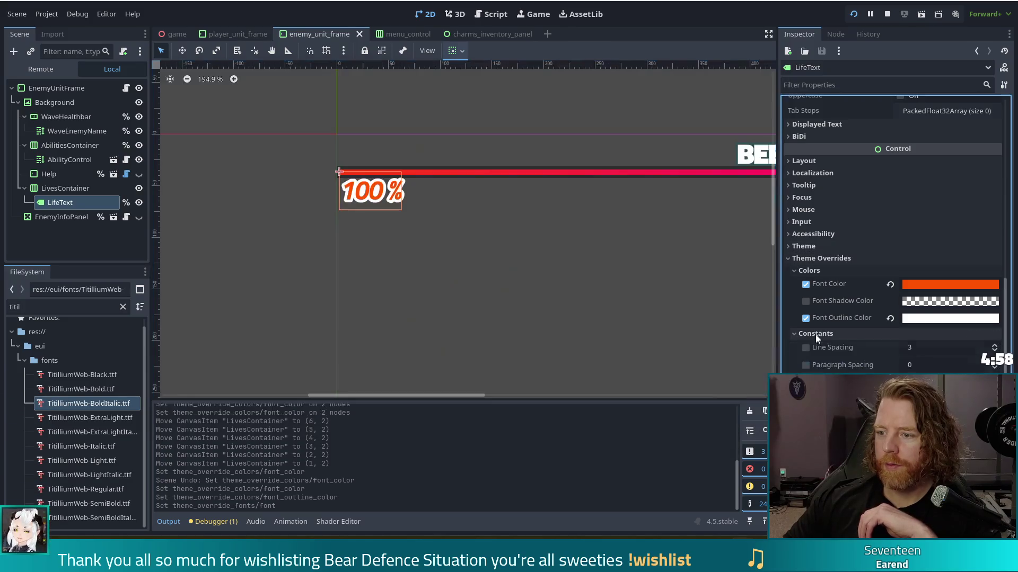
{"action": "left_click", "coordinate": [805, 382]}
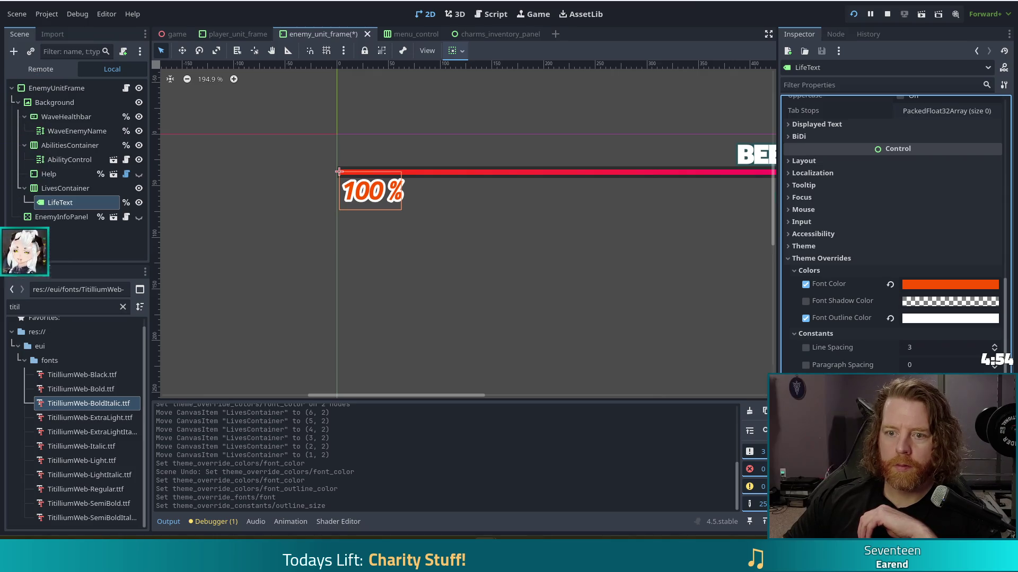
{"action": "key", "text": "ctrl+s"}
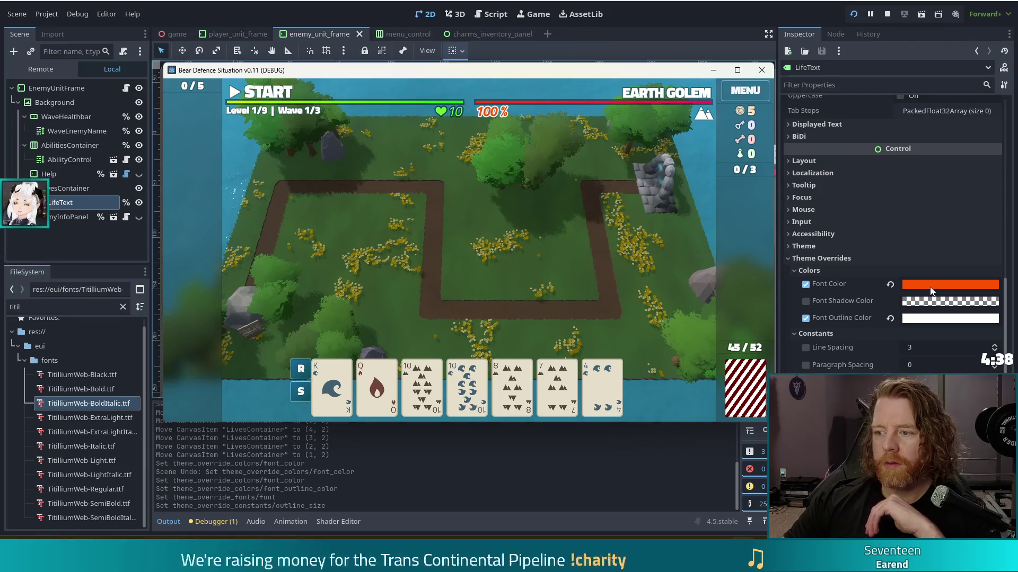
Set LifeText's font outline colour to black and launch the game to preview it
{"action": "left_click", "coordinate": [937, 319]}
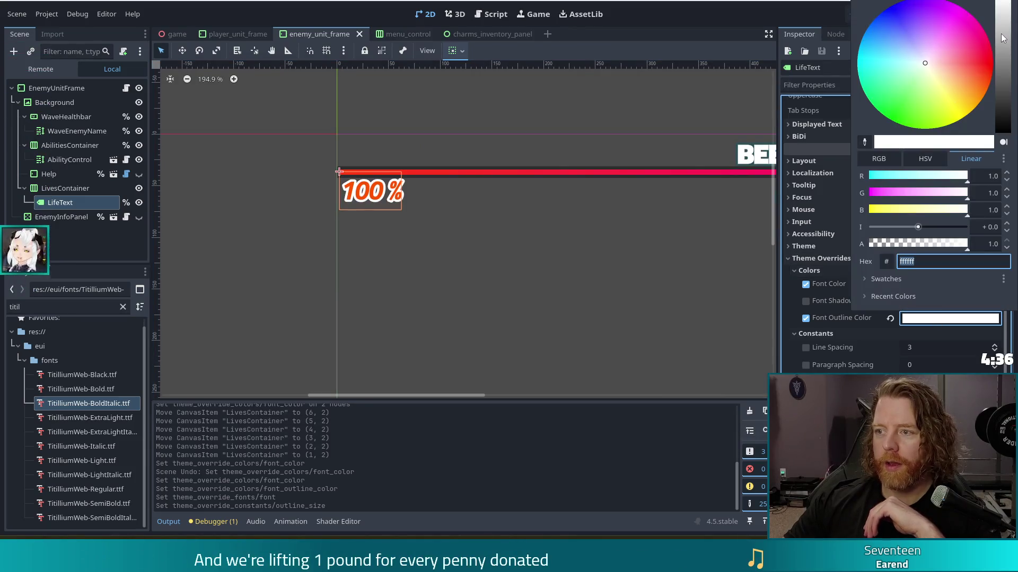
{"action": "left_click_drag", "start_coordinate": [1002, 37], "coordinate": [1007, 236]}
{"action": "left_click", "coordinate": [673, 14]}
{"action": "key", "text": "F5"}
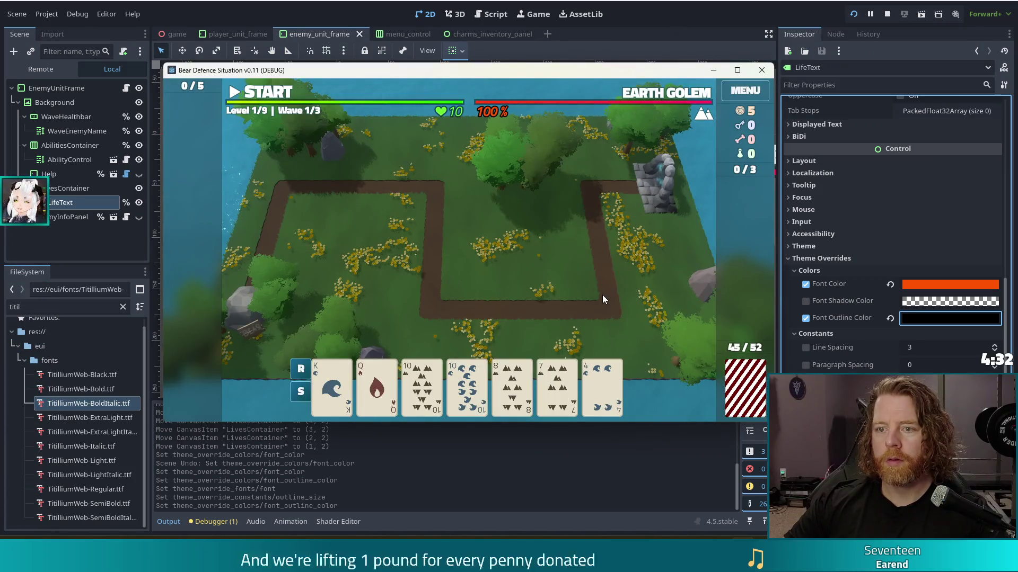
Make LifeText's outline fully transparent with alpha 0 and compare in the running game
{"action": "left_click", "coordinate": [948, 318]}
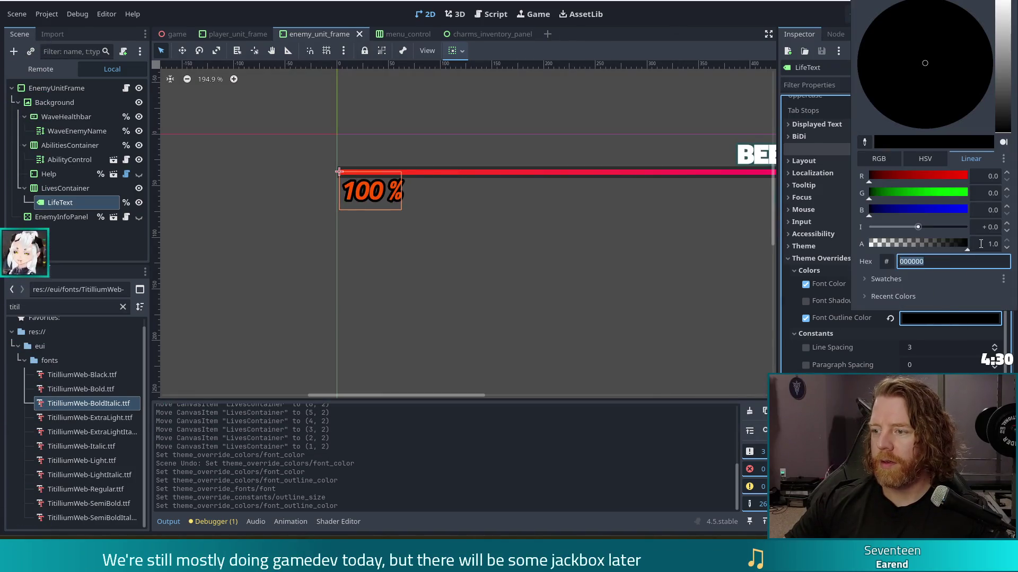
{"action": "double_click", "coordinate": [981, 243]}
{"action": "type", "text": "0"}
{"action": "key", "text": "Return"}
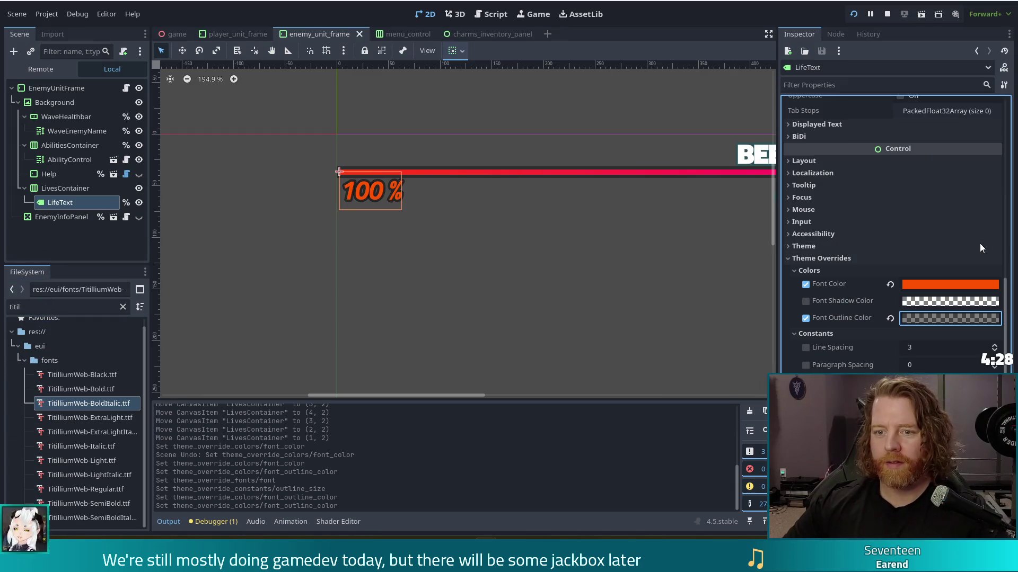
{"action": "key", "text": "F5"}
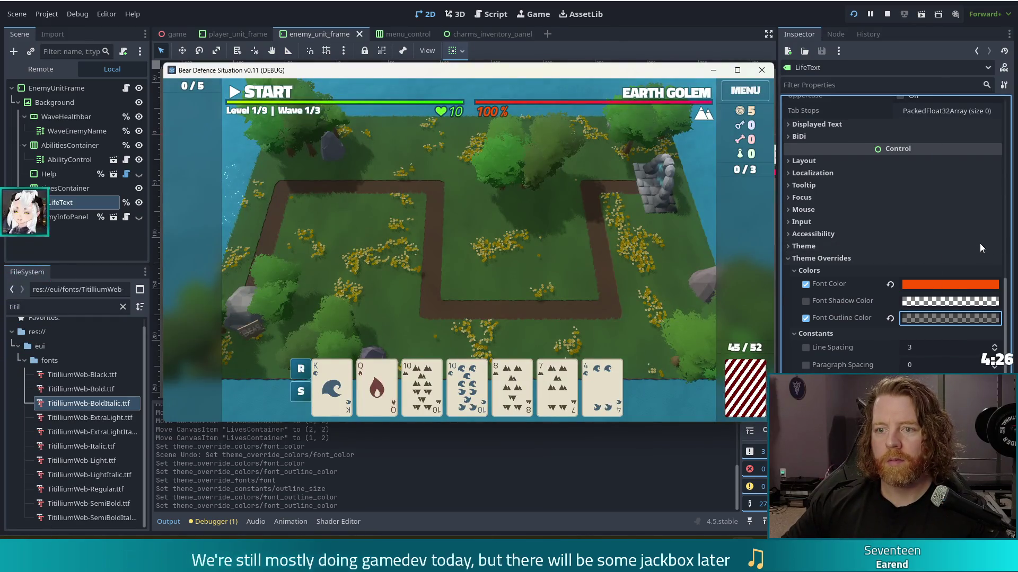
{"action": "mouse_move", "coordinate": [489, 130]}
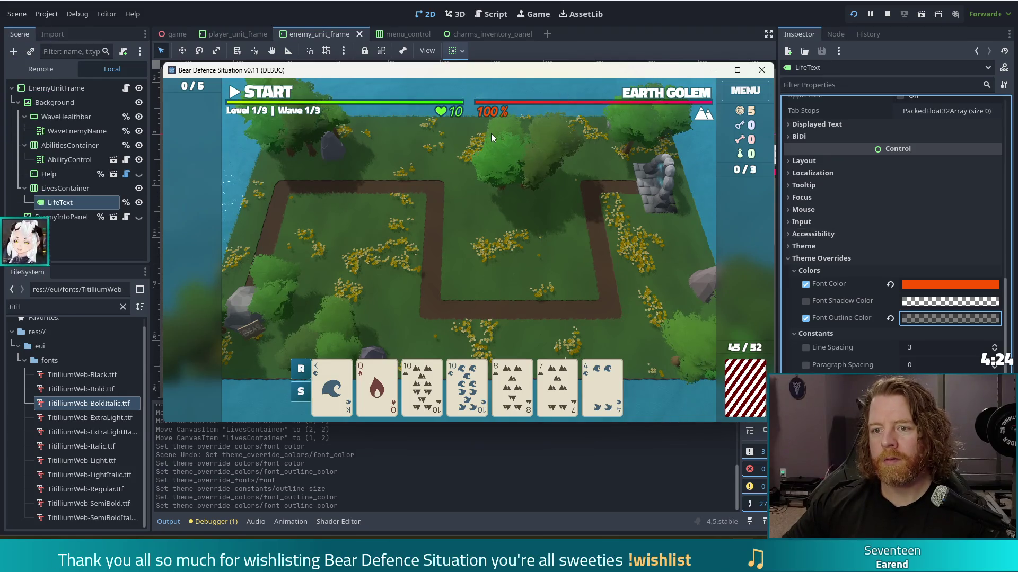
{"action": "mouse_move", "coordinate": [494, 108]}
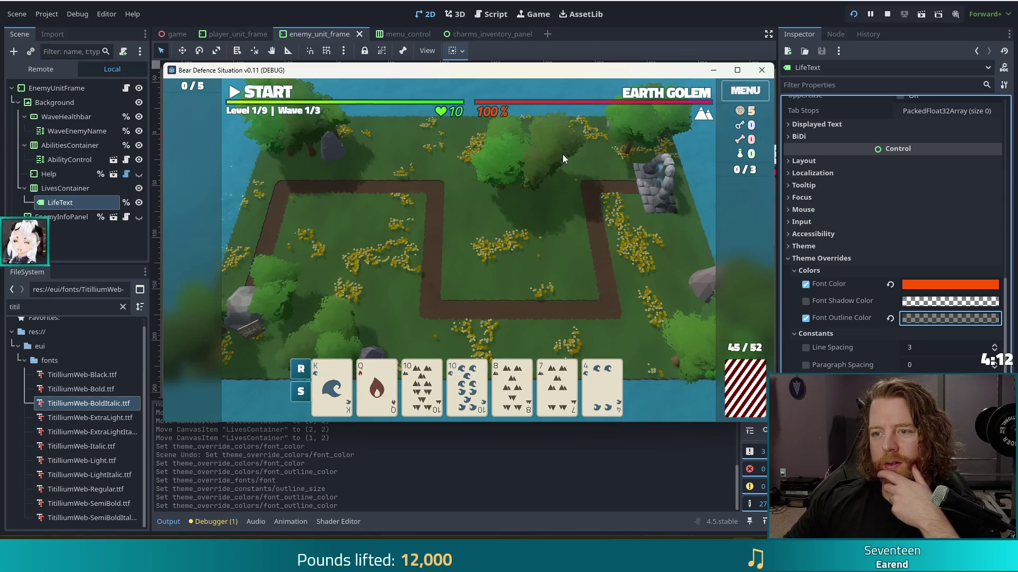
{"action": "mouse_move", "coordinate": [446, 99]}
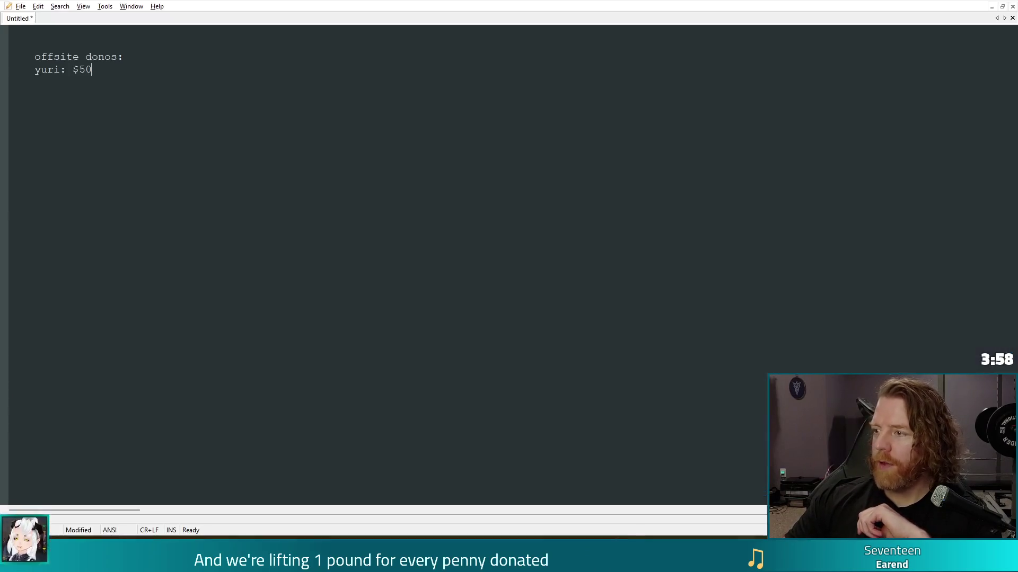
Add a second donor line with $10 under the offsite donations note, then return to the Godot game
{"action": "type", "text": "enerbunni"}
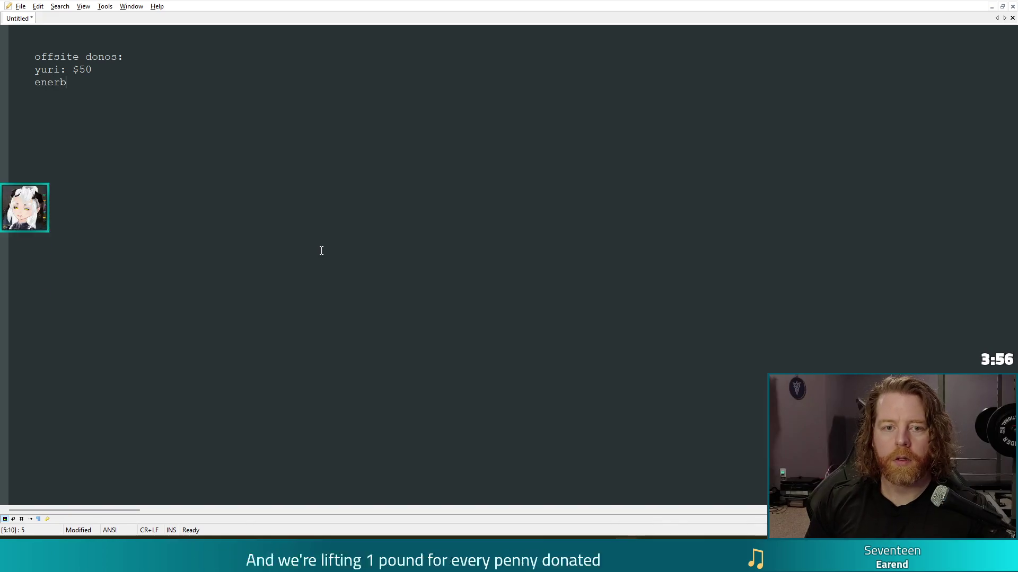
{"action": "key", "text": "BackSpace"}
{"action": "type", "text": ": "}
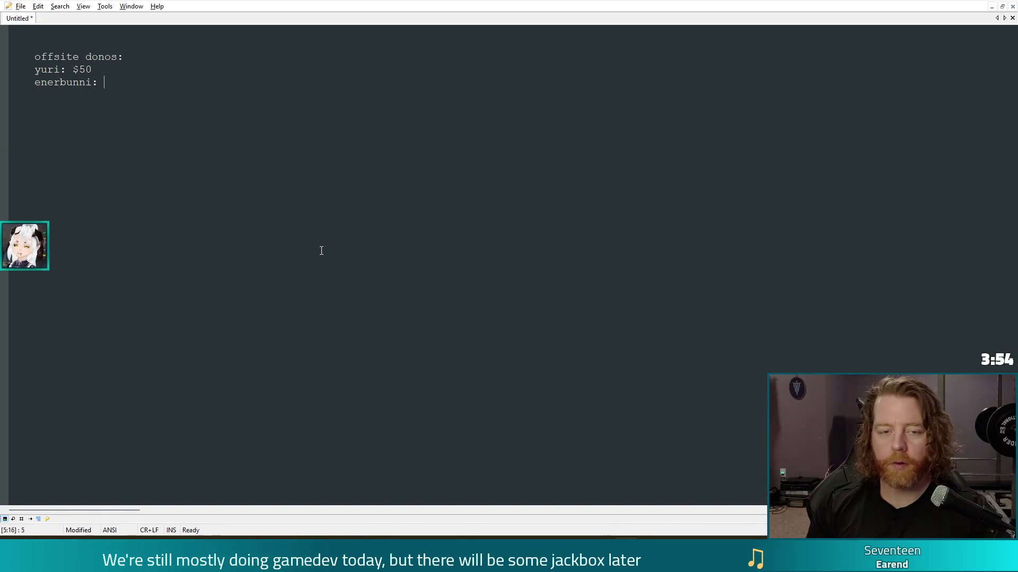
{"action": "type", "text": "$10"}
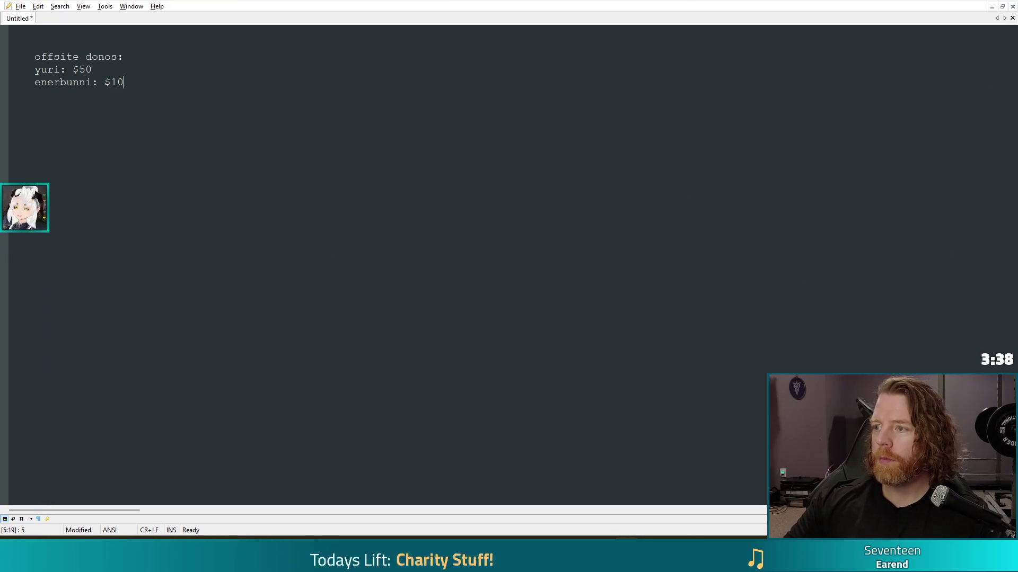
{"action": "key", "text": "alt+Tab"}
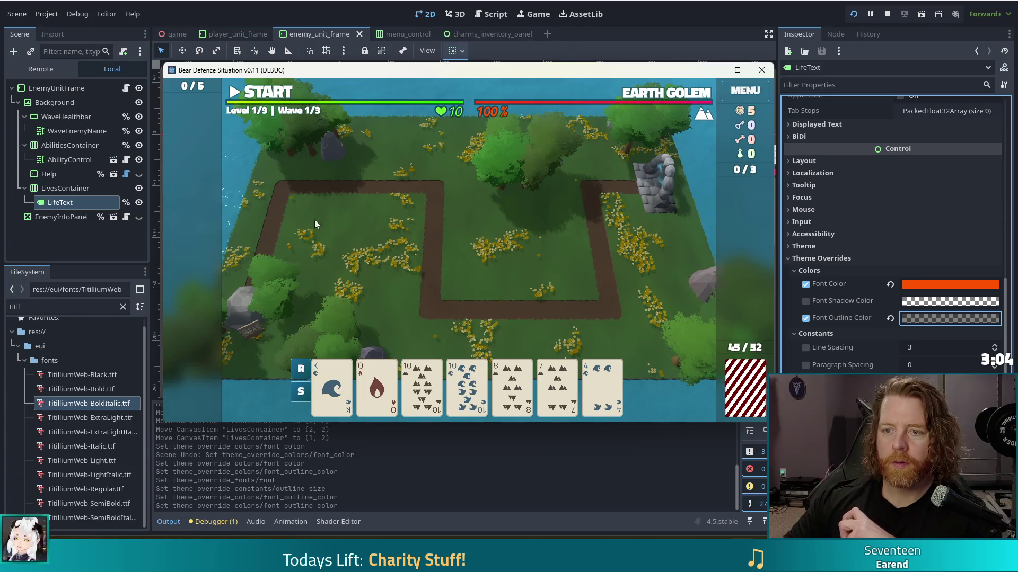
Close the game and set LifeText's font outline colour back to white
{"action": "left_click", "coordinate": [762, 70]}
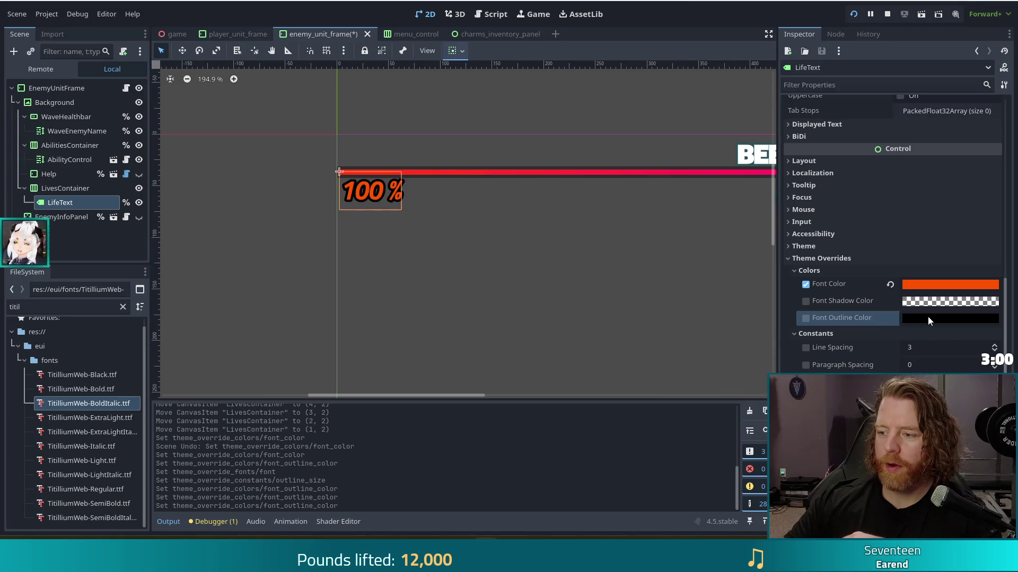
{"action": "left_click", "coordinate": [928, 317]}
{"action": "left_click_drag", "start_coordinate": [1002, 53], "coordinate": [1002, 1]}
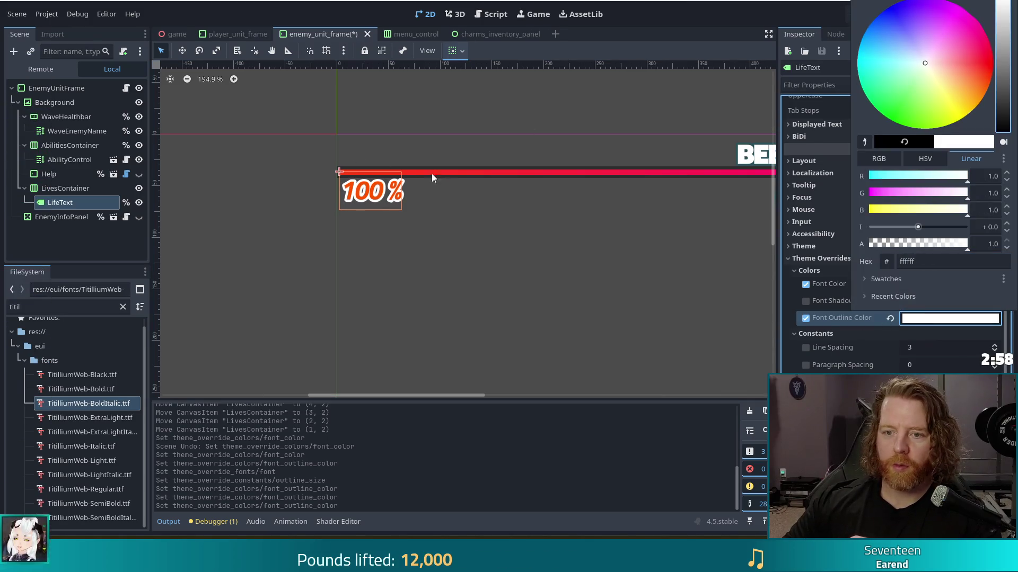
{"action": "left_click", "coordinate": [49, 103]}
Give Background a new GradientTexture1D with its black point removed, then run the game
{"action": "left_click", "coordinate": [49, 103]}
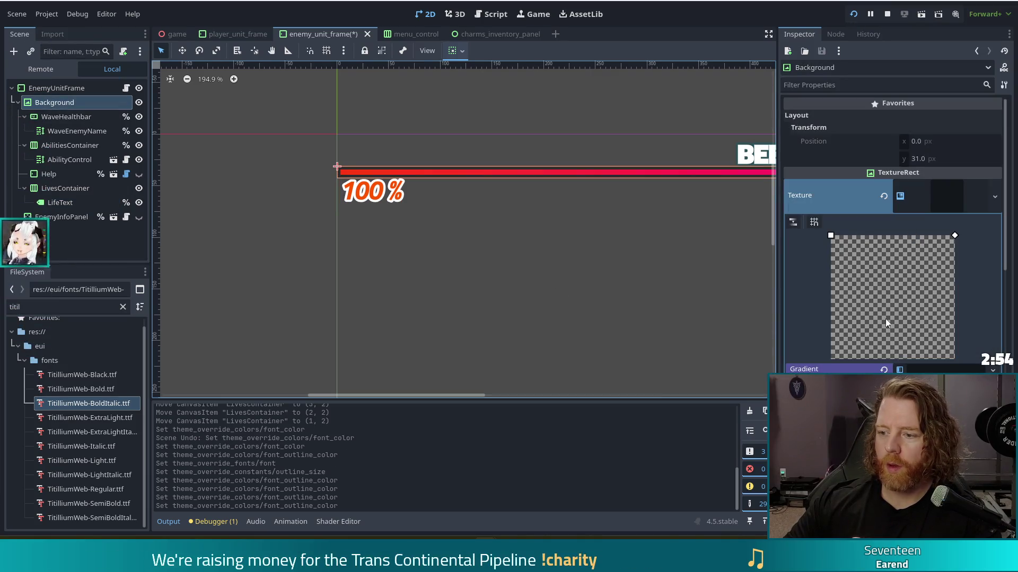
{"action": "left_click", "coordinate": [884, 197]}
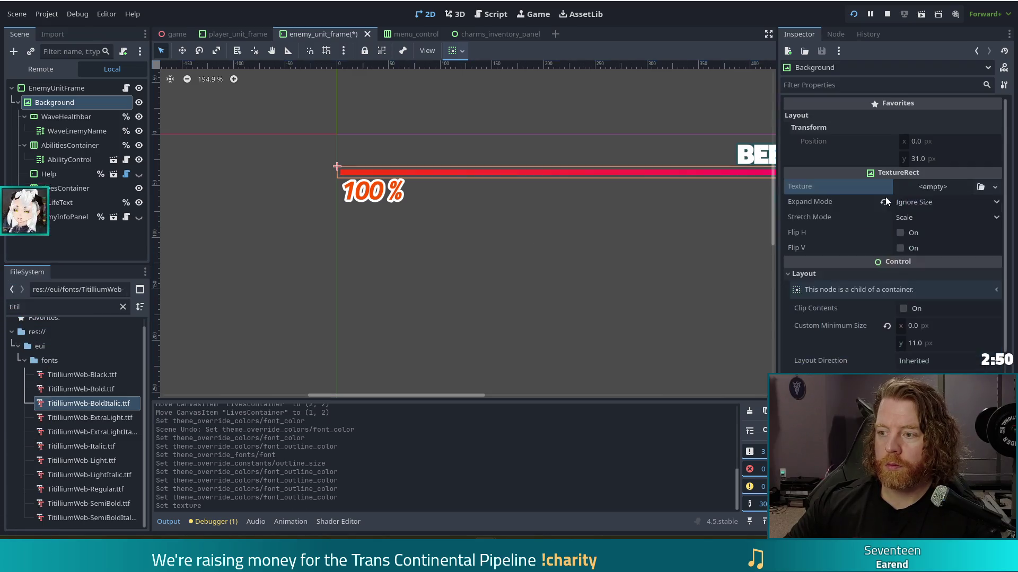
{"action": "left_click", "coordinate": [994, 188]}
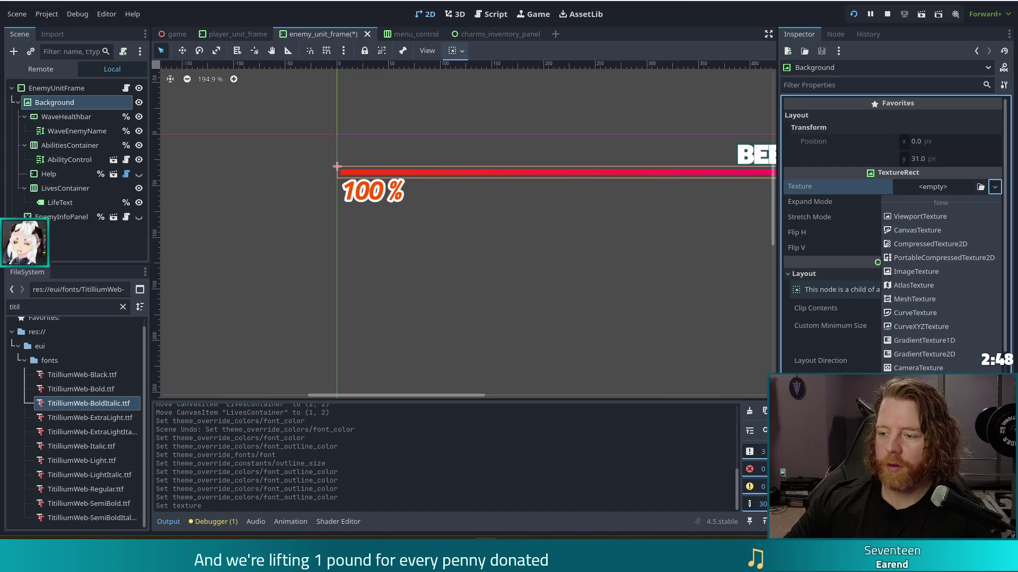
{"action": "left_click", "coordinate": [933, 344]}
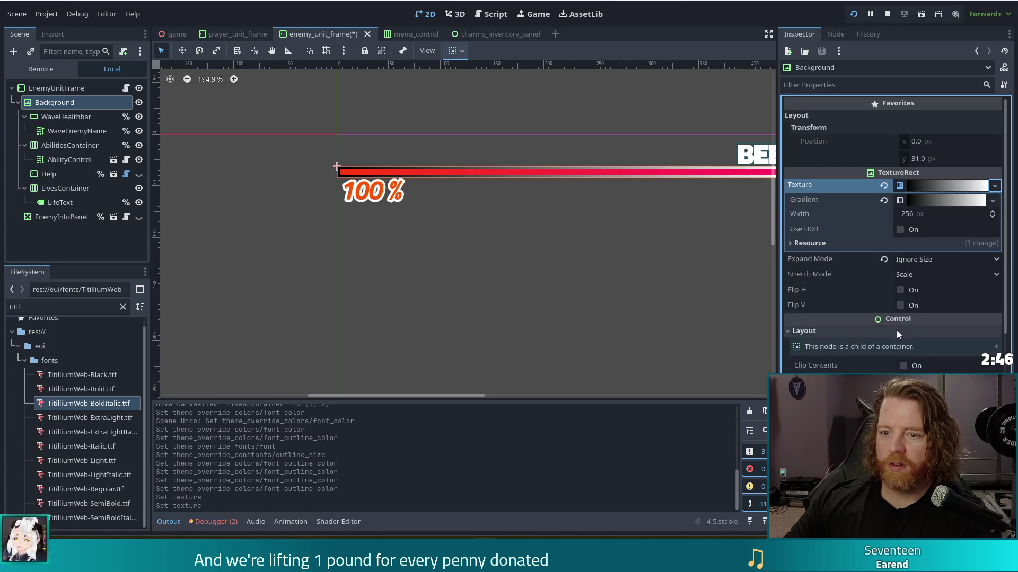
{"action": "left_click", "coordinate": [943, 200]}
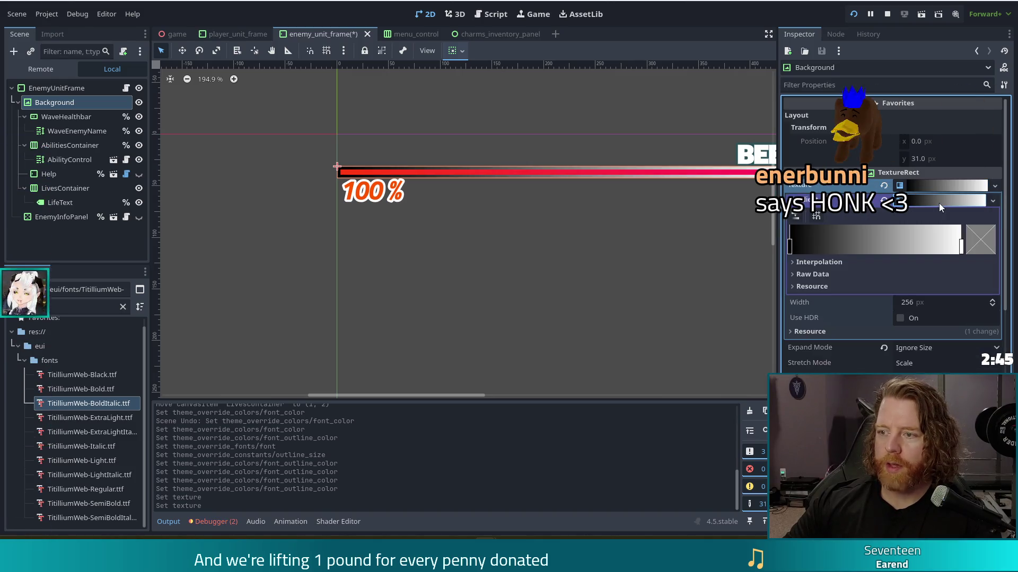
{"action": "right_click", "coordinate": [789, 247]}
{"action": "left_click", "coordinate": [485, 342]}
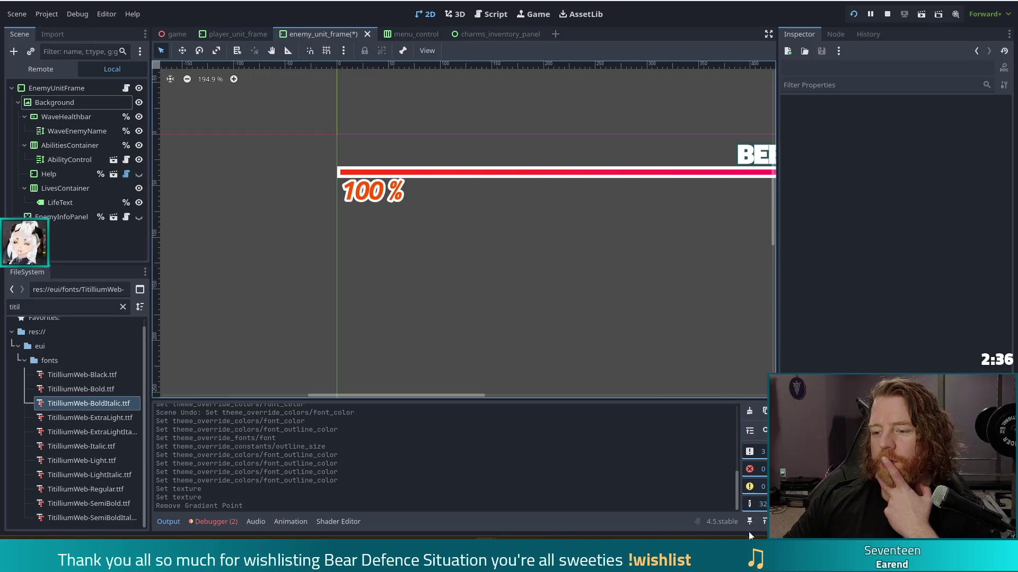
{"action": "left_click", "coordinate": [855, 15]}
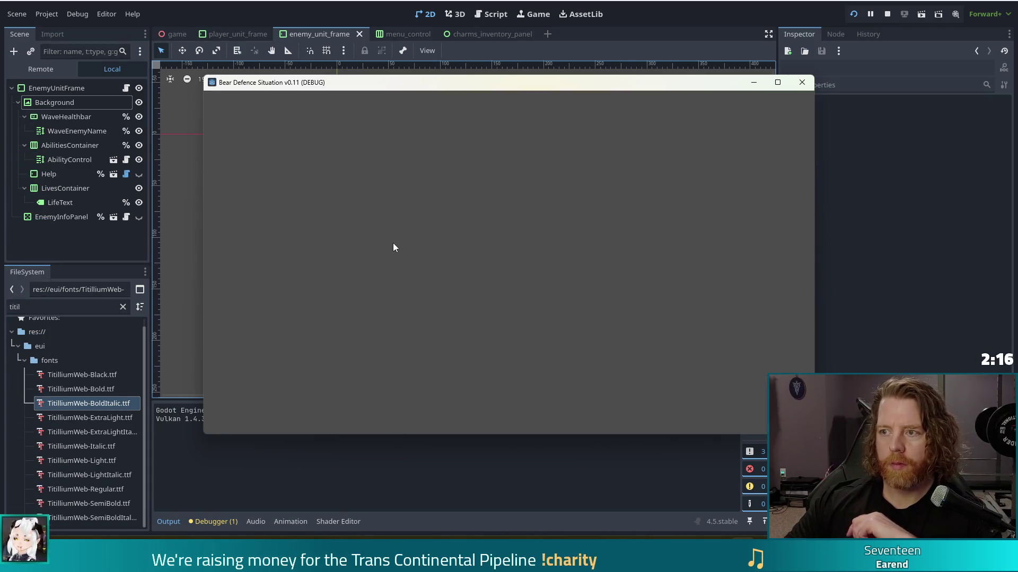
Start a new game, enter the level map to view the health bars, then stop and select WaveHealthbar
{"action": "left_click", "coordinate": [344, 280]}
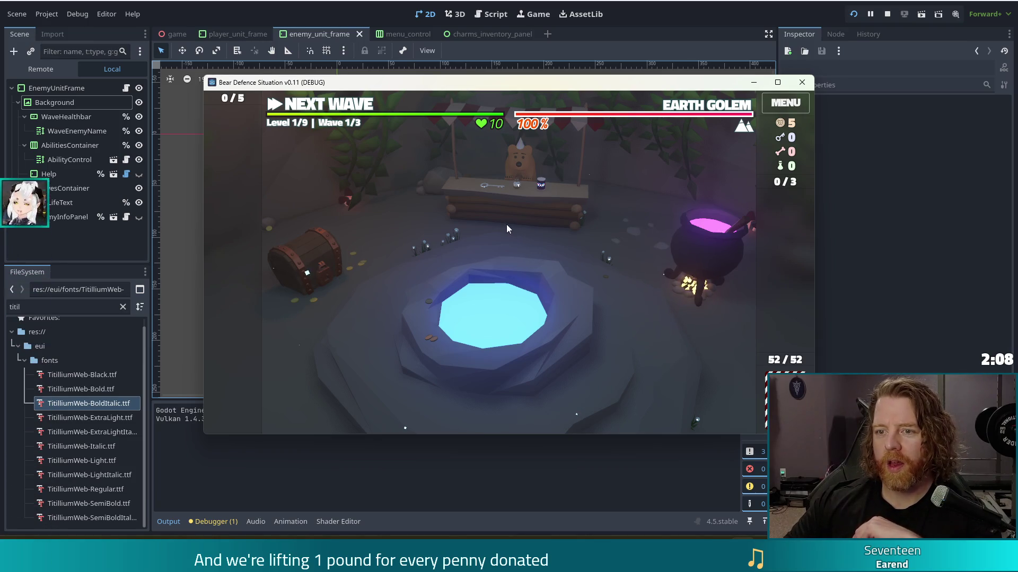
{"action": "mouse_move", "coordinate": [539, 134]}
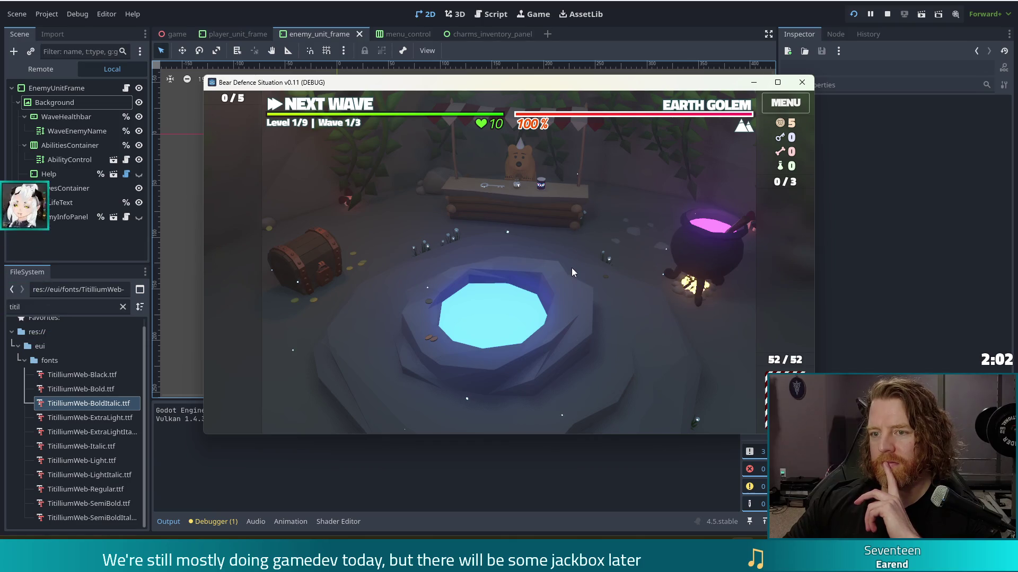
{"action": "left_click", "coordinate": [317, 106]}
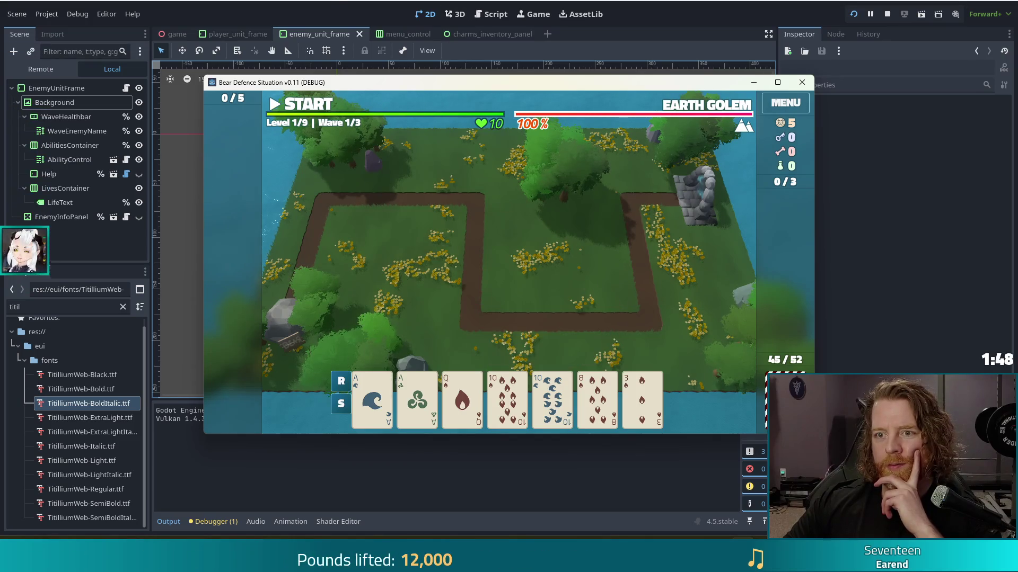
{"action": "key", "text": "F8"}
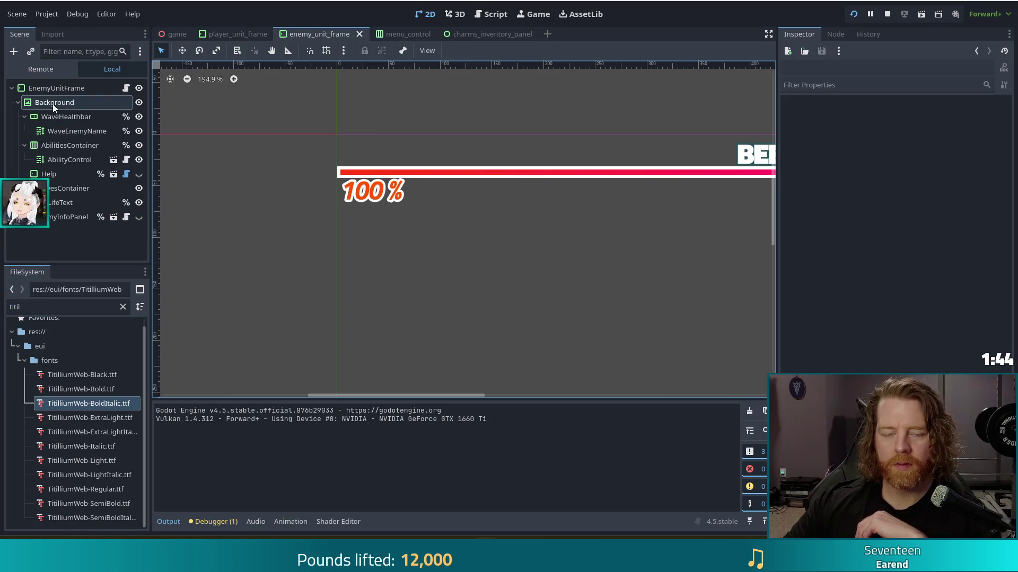
{"action": "left_click", "coordinate": [60, 116]}
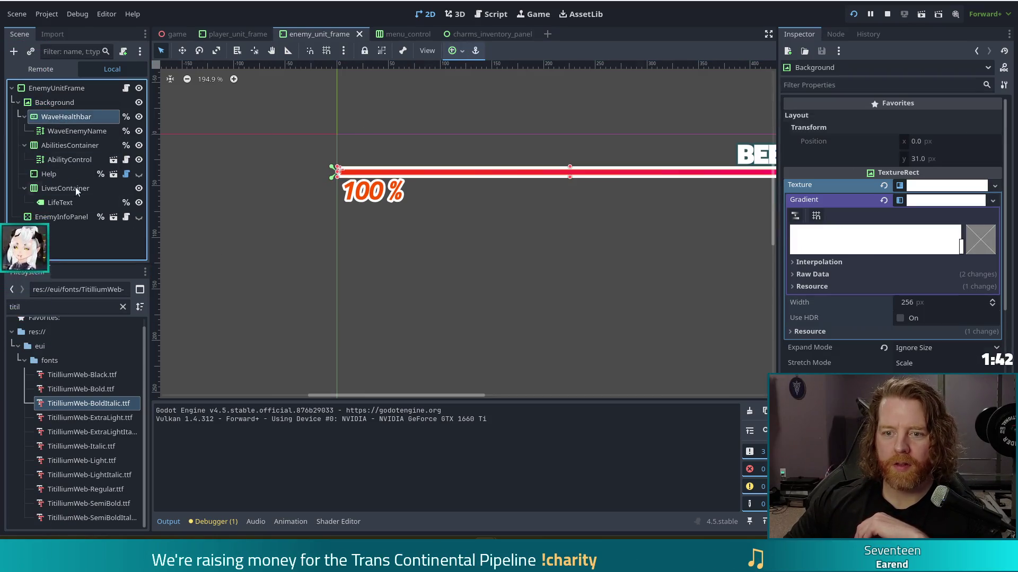
Nudge WaveHealthbar to position (1, 1) with the arrow keys
{"action": "key", "text": "Up"}
{"action": "key", "text": "Left"}
{"action": "key", "text": "Left"}
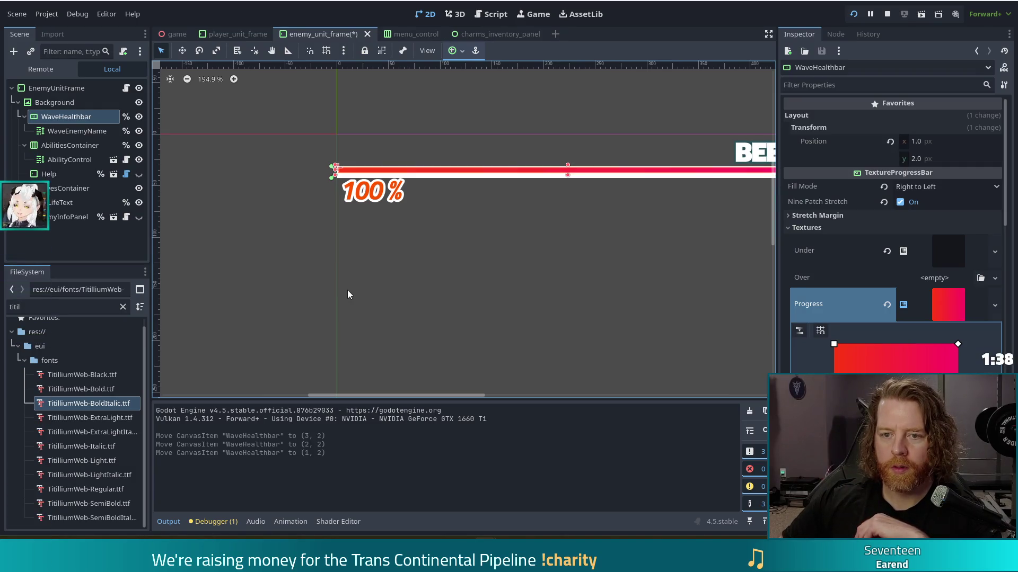
{"action": "key", "text": "Up"}
Set the Background's Custom Minimum Size height to 6 px
{"action": "left_click", "coordinate": [62, 102]}
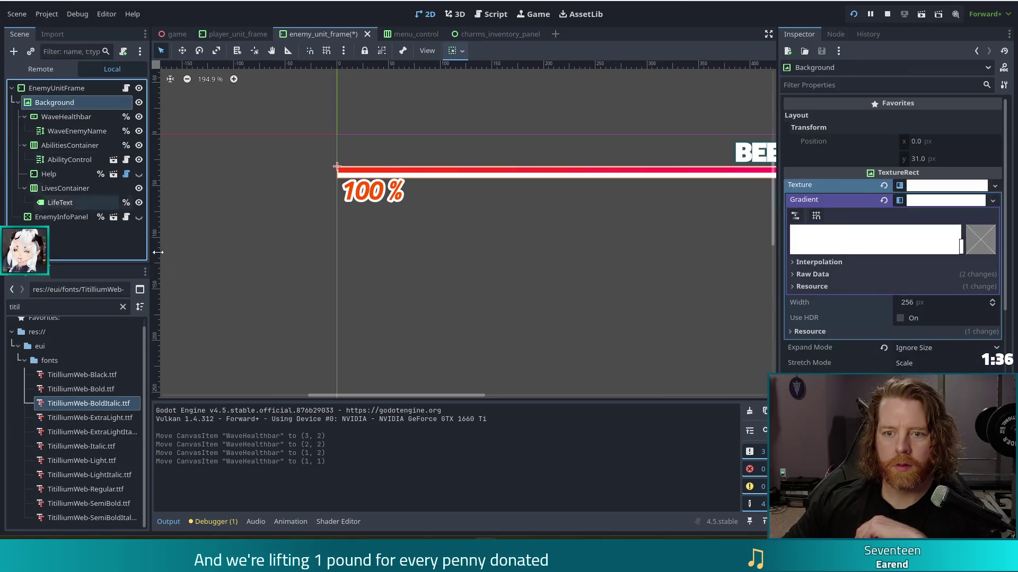
{"action": "left_click", "coordinate": [506, 315]}
{"action": "left_click", "coordinate": [91, 103]}
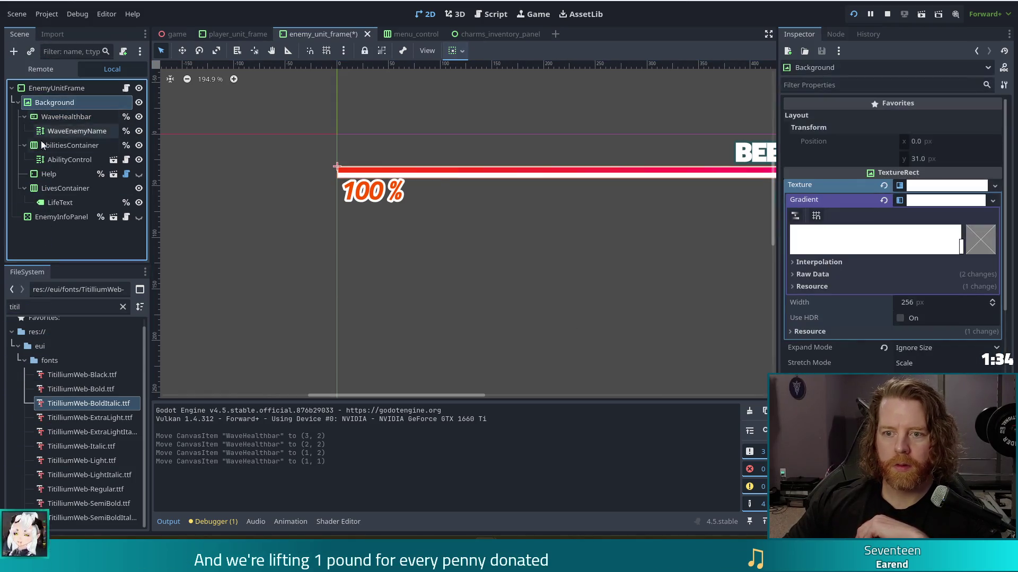
{"action": "scroll", "coordinate": [878, 364], "scroll_direction": "down", "scroll_amount": 5}
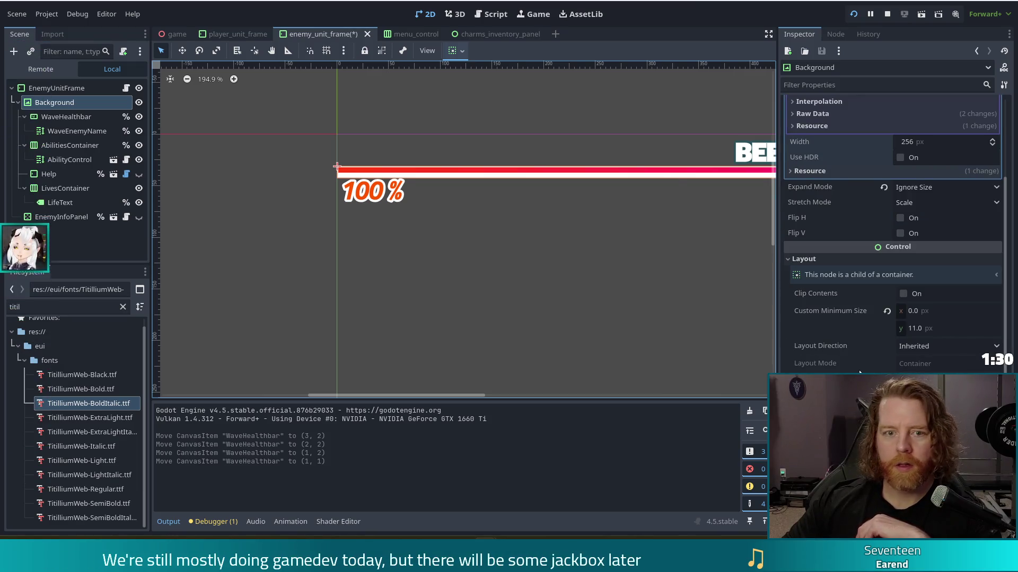
{"action": "left_click", "coordinate": [62, 88]}
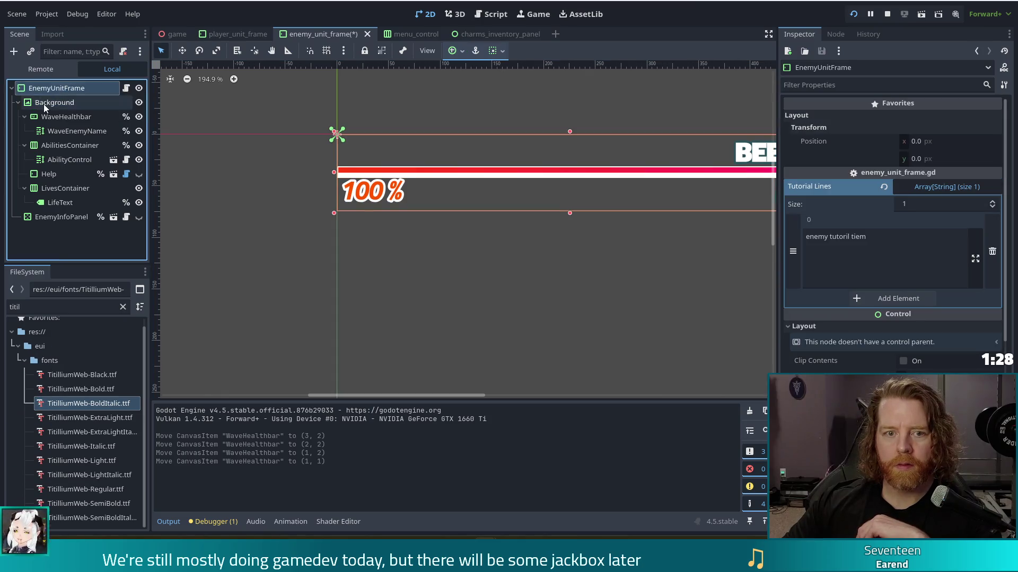
{"action": "left_click", "coordinate": [44, 104]}
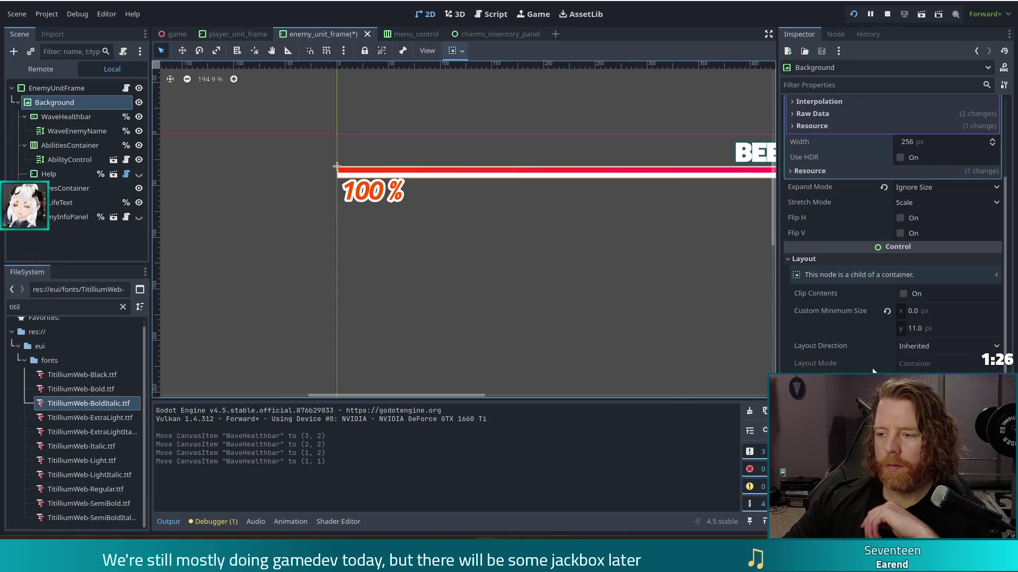
{"action": "left_click", "coordinate": [934, 330]}
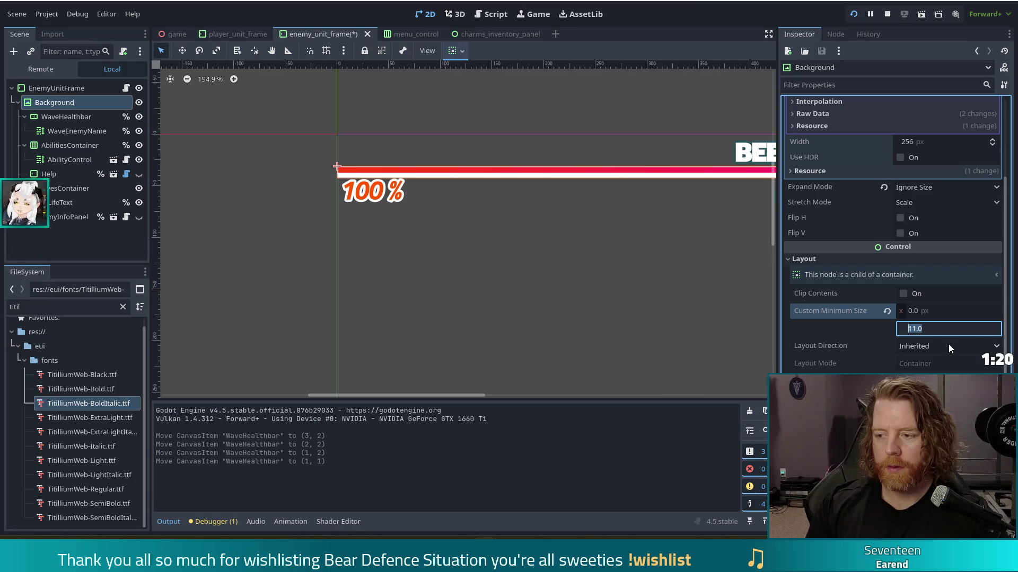
{"action": "type", "text": "6"}
{"action": "key", "text": "Return"}
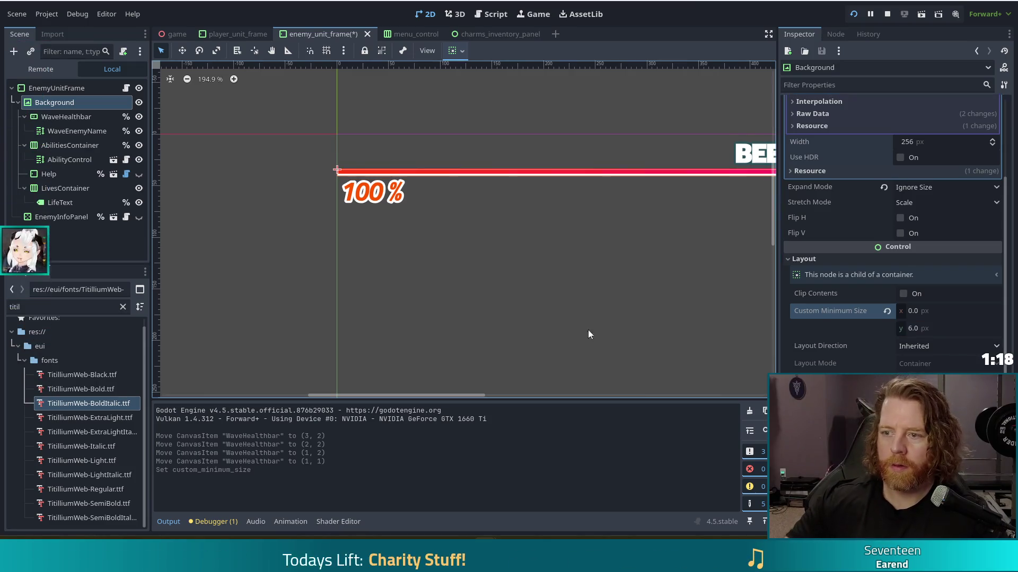
{"action": "left_click", "coordinate": [535, 344]}
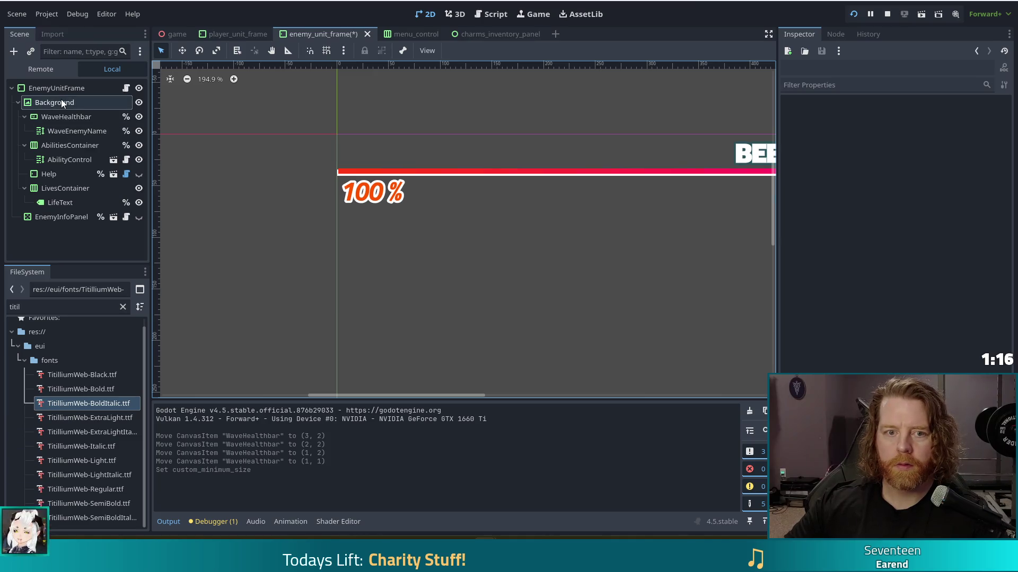
Move WaveHealthbar up to (1, 0) and change the Background's minimum height to 7
{"action": "left_click", "coordinate": [62, 117]}
{"action": "key", "text": "Up"}
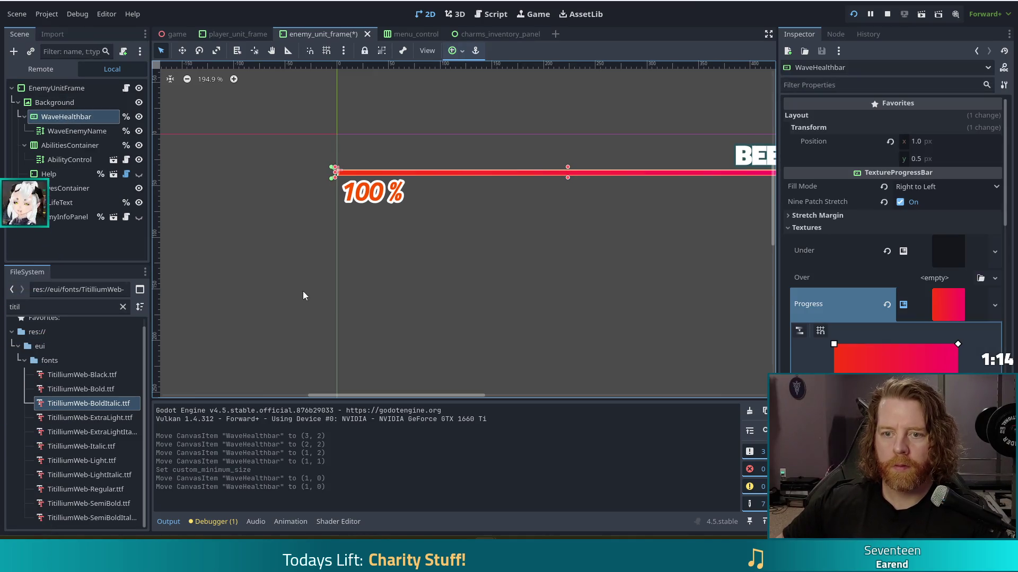
{"action": "key", "text": "Up"}
{"action": "key", "text": "Up"}
{"action": "key", "text": "Up"}
{"action": "left_click", "coordinate": [54, 102]}
{"action": "left_click", "coordinate": [922, 328]}
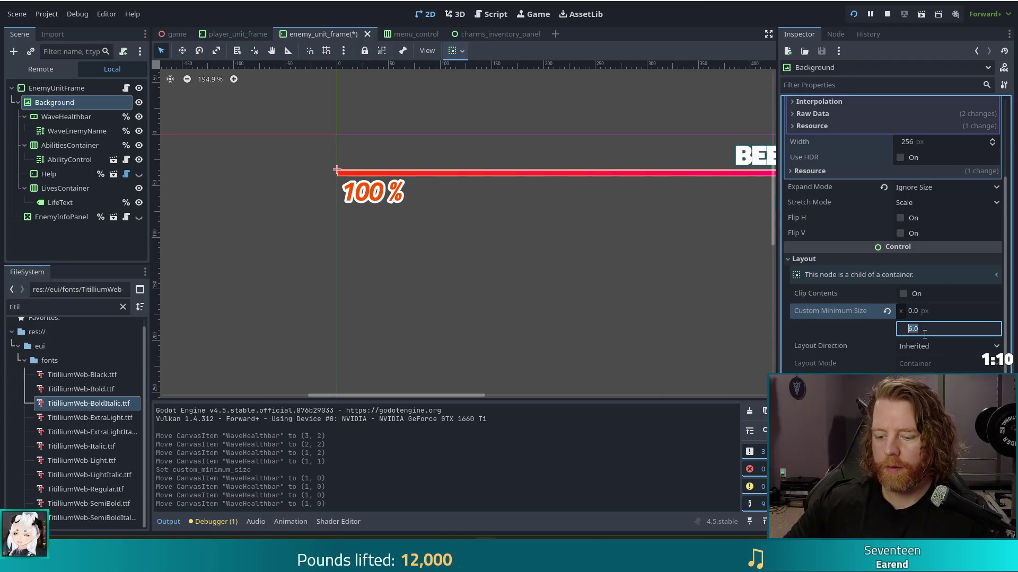
{"action": "type", "text": "7"}
{"action": "left_click", "coordinate": [537, 343]}
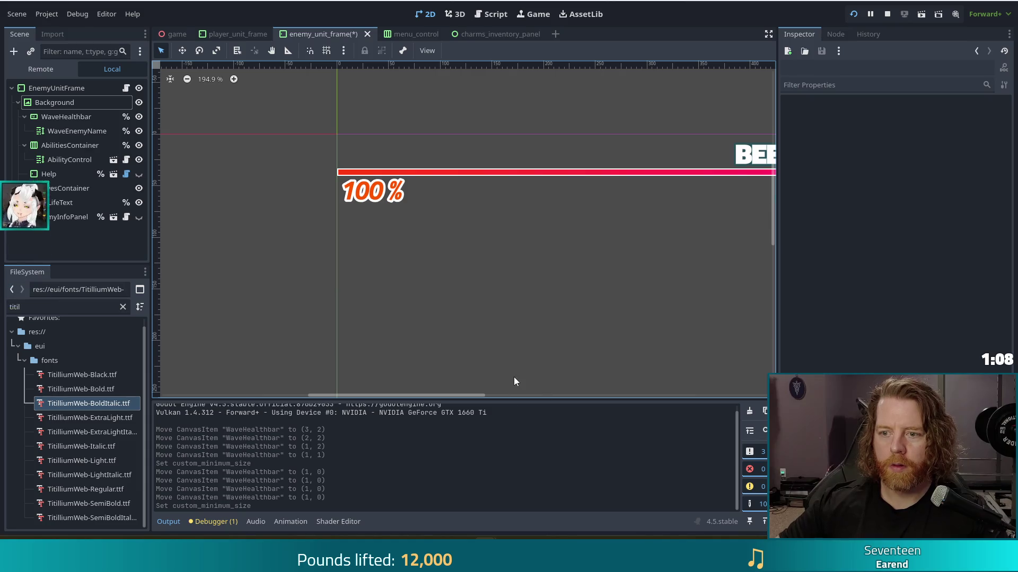
{"action": "scroll", "coordinate": [531, 317], "scroll_direction": "down", "scroll_amount": 2}
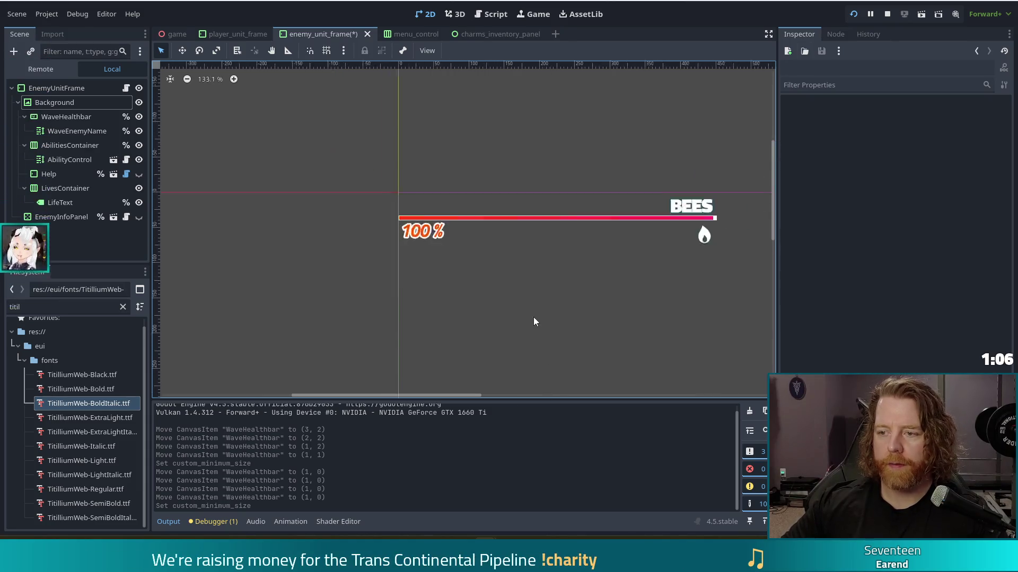
{"action": "scroll", "coordinate": [531, 316], "scroll_direction": "down", "scroll_amount": 1}
Test-run the game, close it, and undo the Background minimum height change
{"action": "key", "text": "F5"}
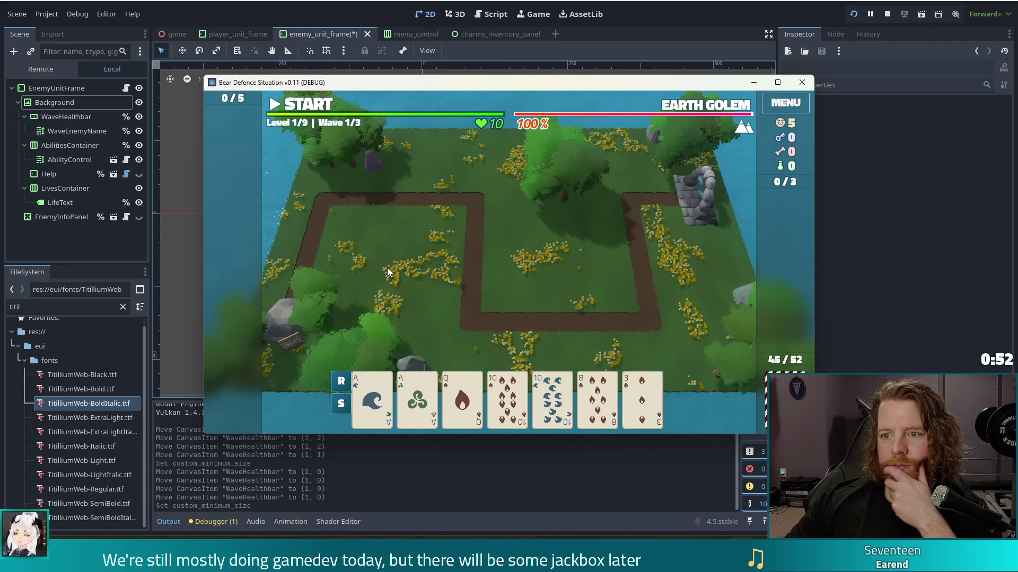
{"action": "left_click", "coordinate": [887, 14]}
{"action": "key", "text": "ctrl+z"}
{"action": "key", "text": "ctrl+z"}
{"action": "key", "text": "ctrl+z"}
{"action": "key", "text": "ctrl+z"}
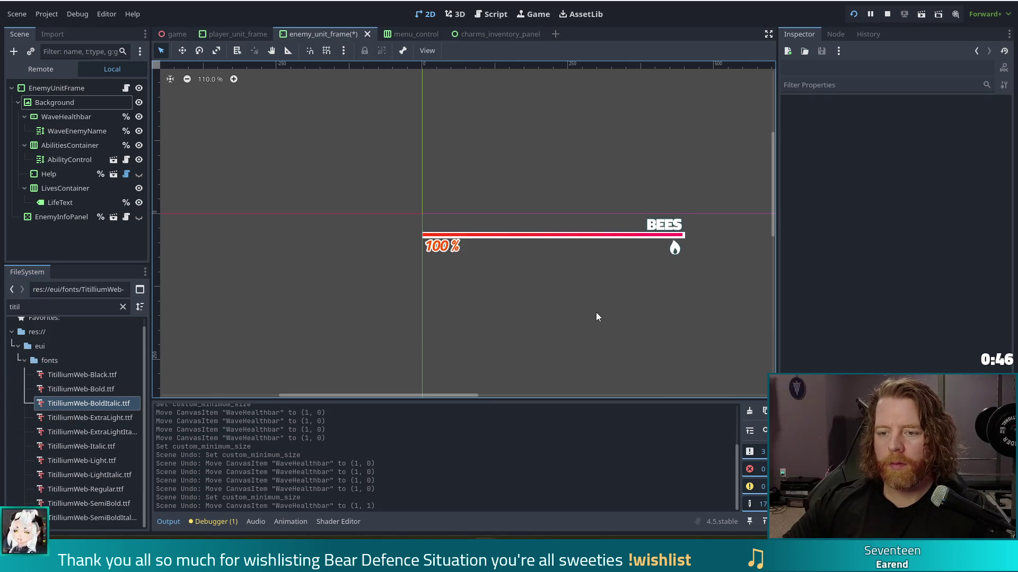
Undo the gradient, texture and outline colour edits, then return to the editor from the game
{"action": "key", "text": "ctrl+z"}
{"action": "key", "text": "ctrl+z"}
{"action": "key", "text": "ctrl+z"}
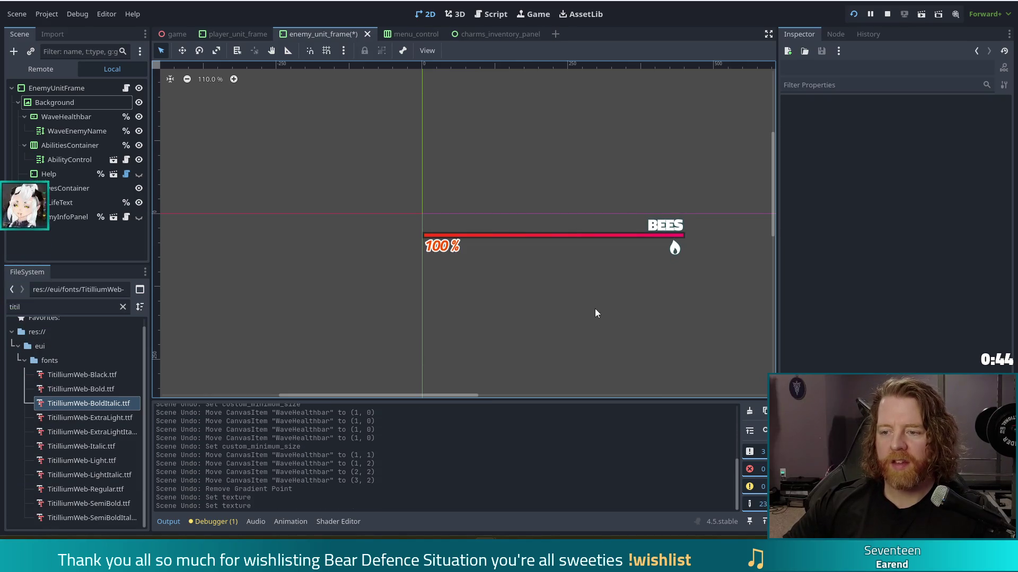
{"action": "key", "text": "ctrl+z"}
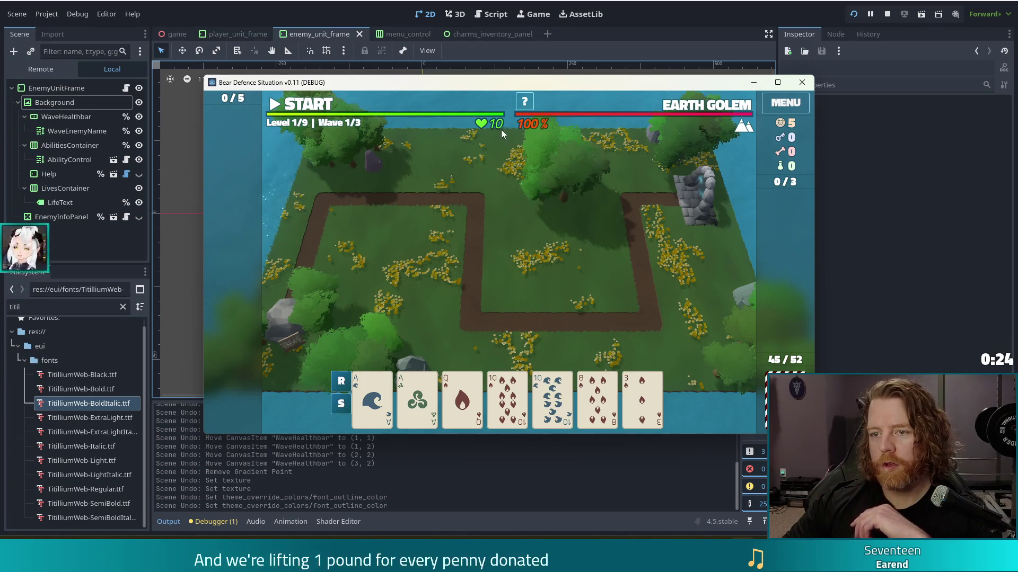
{"action": "left_click", "coordinate": [439, 2]}
Change LifeText's font colour to the brighter orange ff6900 and preview it in the game
{"action": "left_click", "coordinate": [444, 257]}
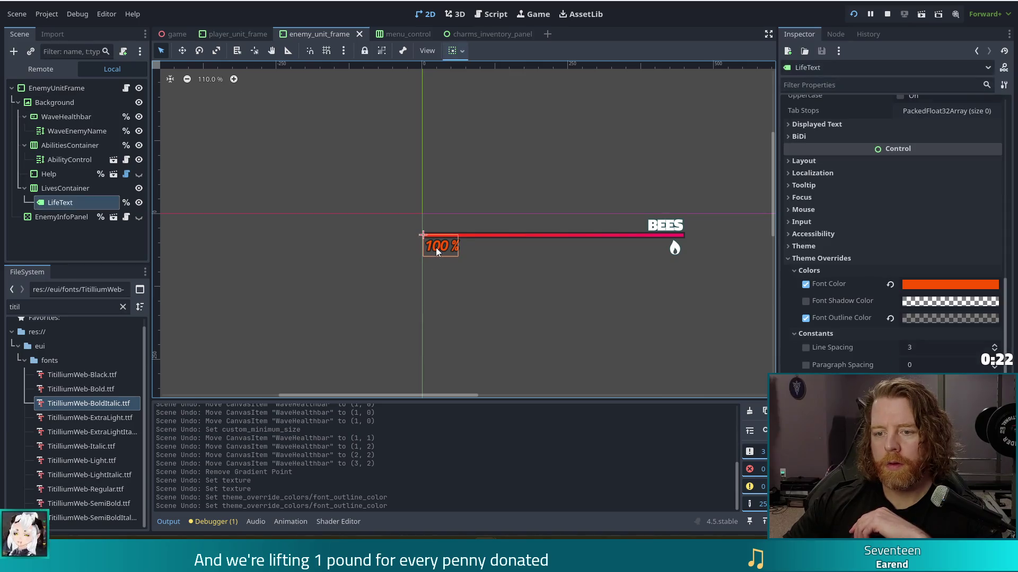
{"action": "left_click", "coordinate": [935, 280]}
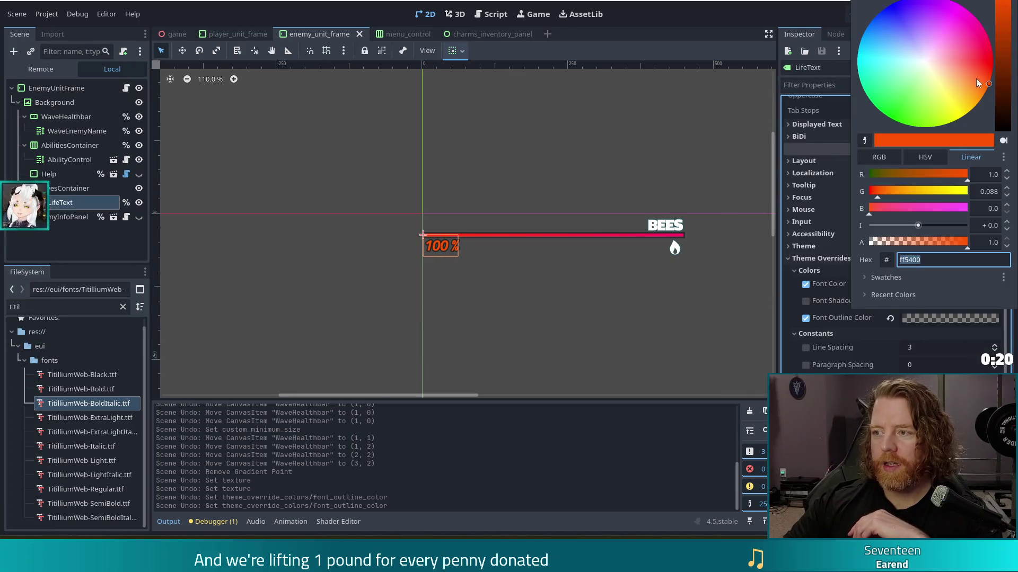
{"action": "left_click_drag", "start_coordinate": [985, 91], "coordinate": [999, 99]}
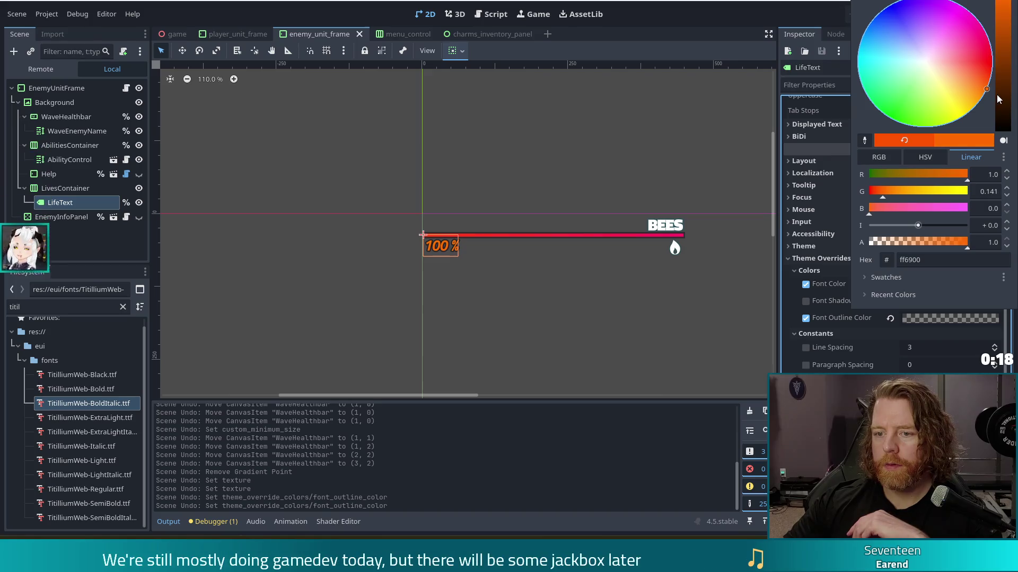
{"action": "left_click", "coordinate": [716, 27]}
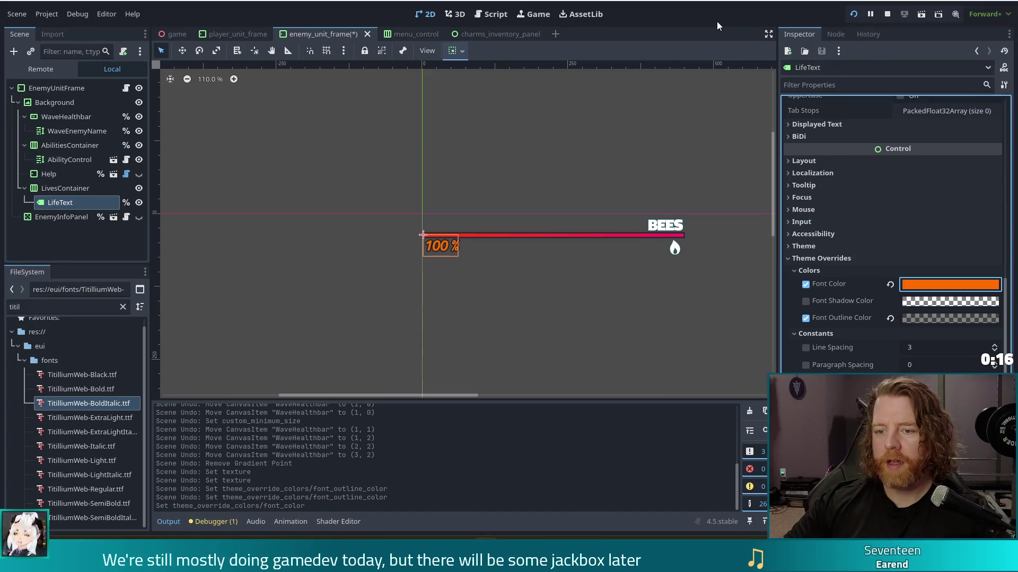
{"action": "key", "text": "F5"}
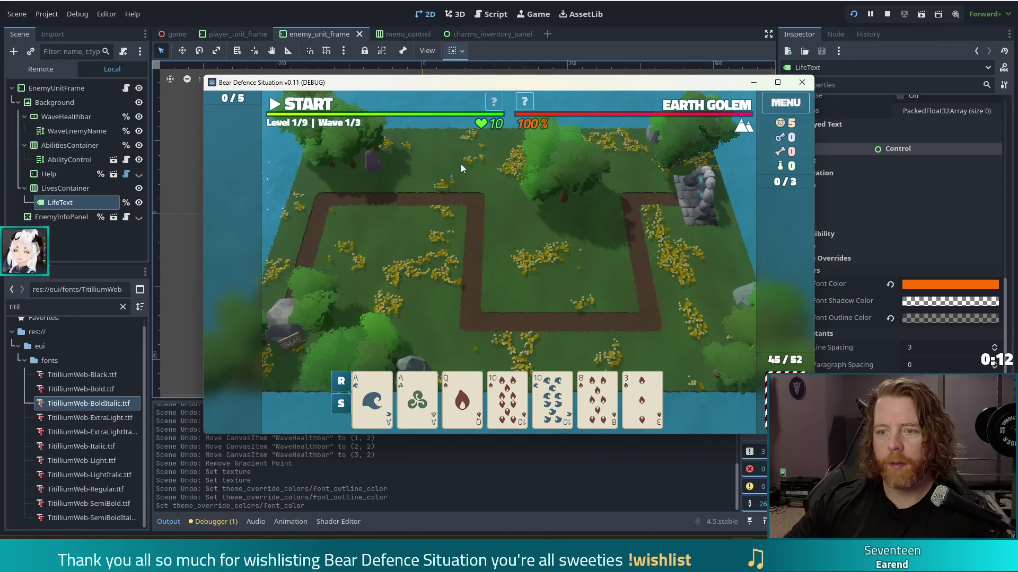
{"action": "left_click", "coordinate": [268, 33]}
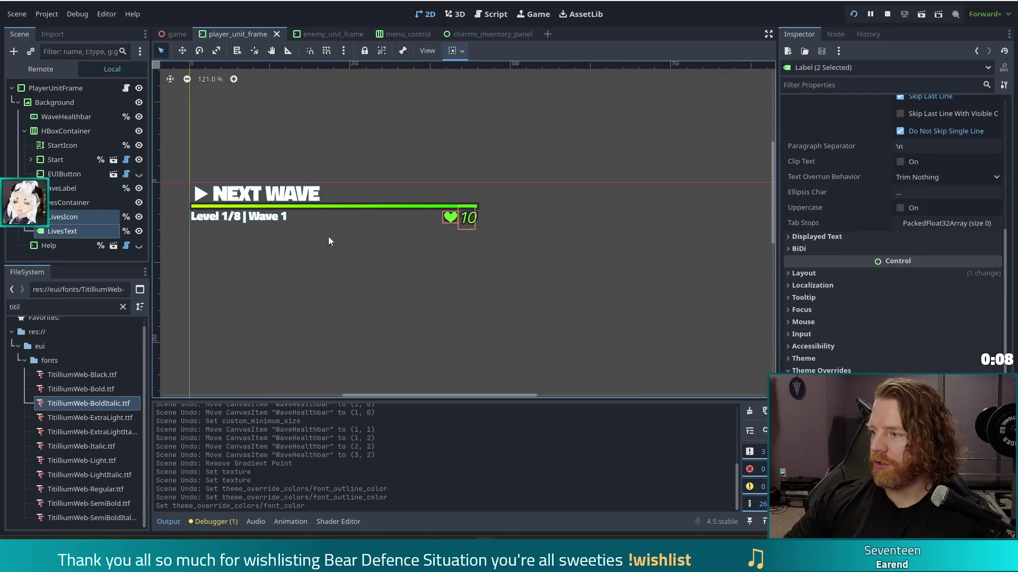
Give the LivesText number 10 the TitilliumWeb-BoldItalic font
{"action": "scroll", "coordinate": [890, 239], "scroll_direction": "down", "scroll_amount": 3}
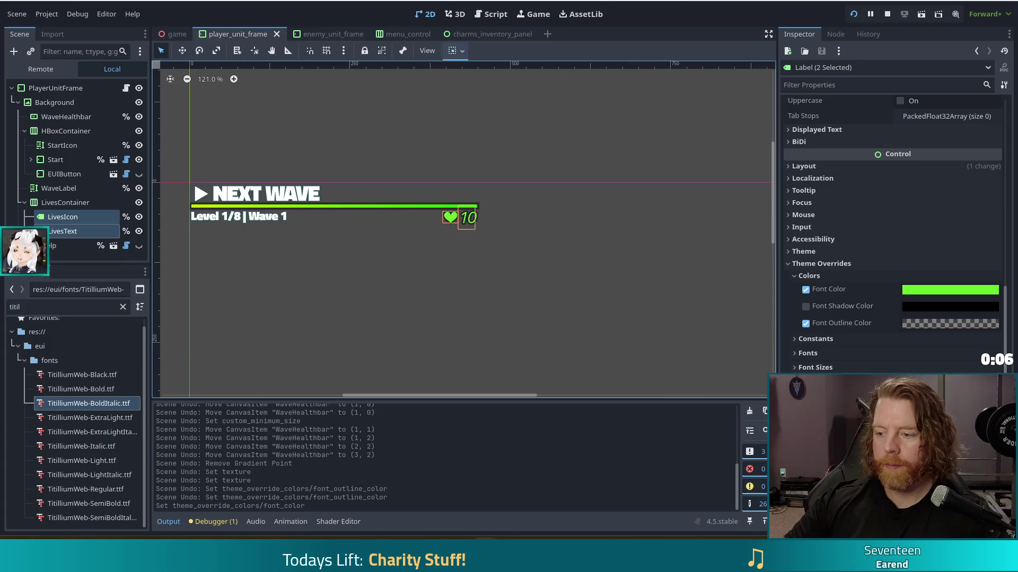
{"action": "left_click", "coordinate": [825, 353]}
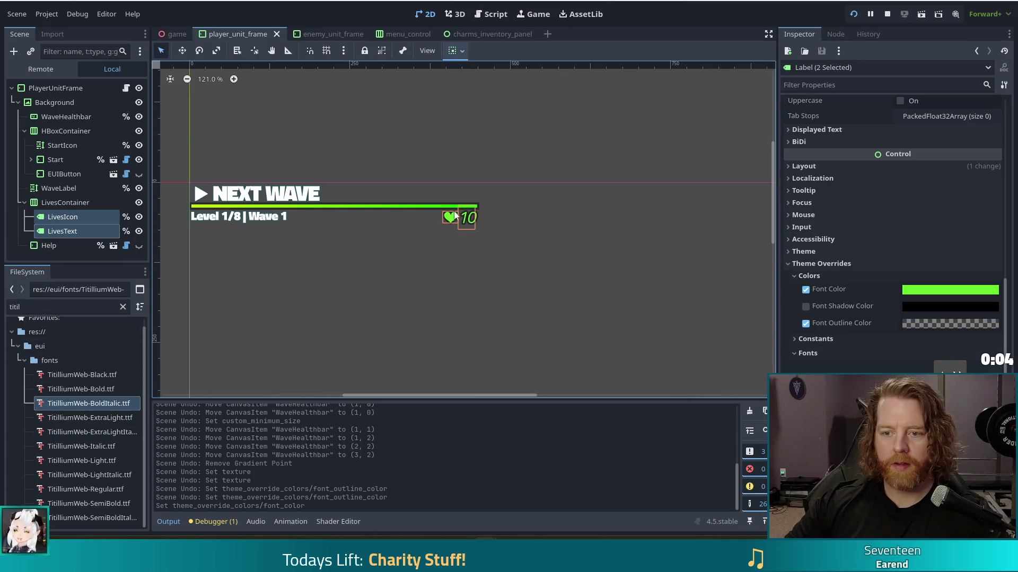
{"action": "left_click", "coordinate": [472, 243]}
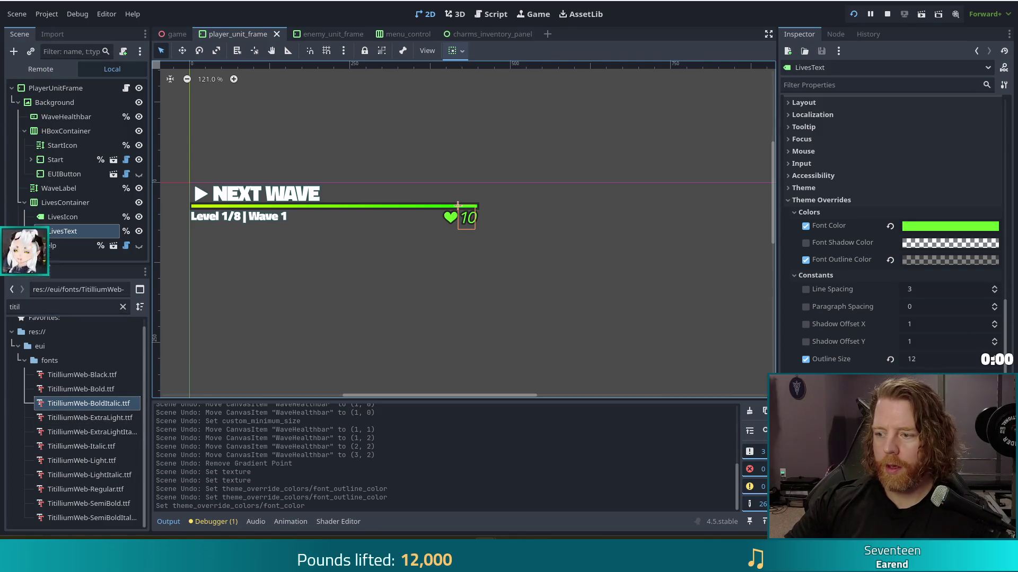
{"action": "left_click_drag", "start_coordinate": [88, 403], "coordinate": [467, 221]}
Set LivesIcon and LivesText font colour to yellow-green a7ff00 and run the game
{"action": "left_click", "coordinate": [477, 277]}
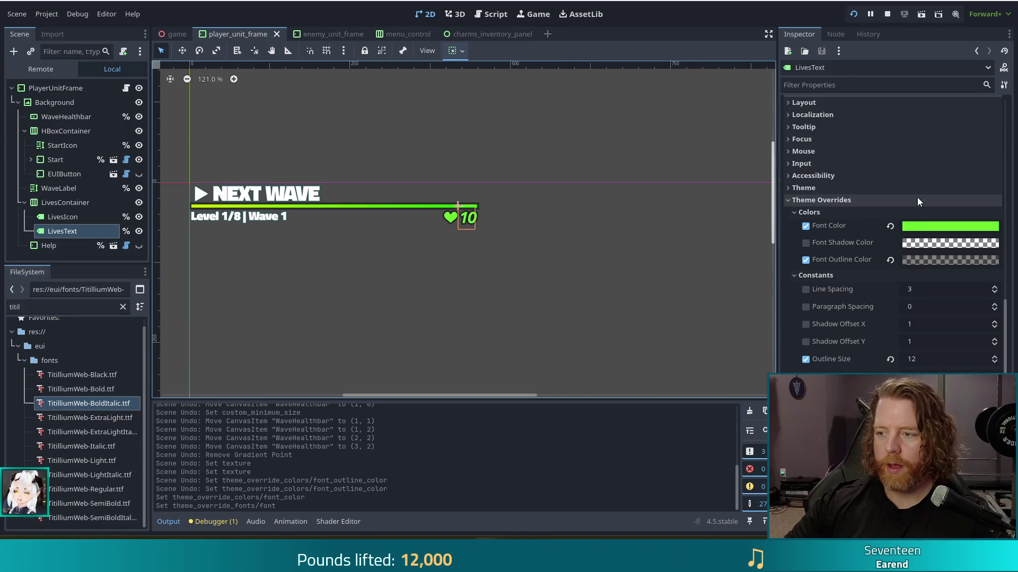
{"action": "left_click", "coordinate": [448, 222], "text": "shift"}
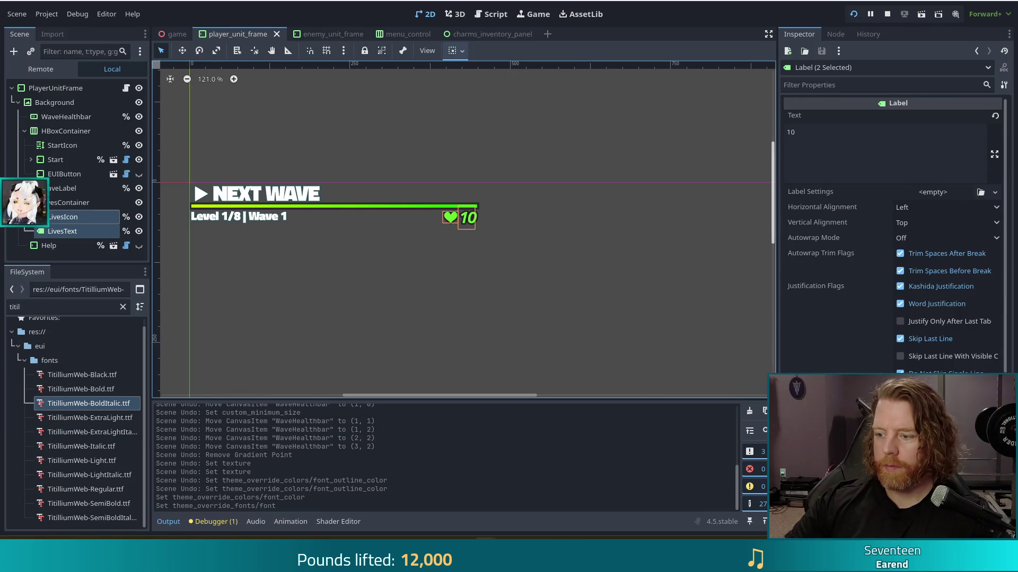
{"action": "scroll", "coordinate": [857, 351], "scroll_direction": "down", "scroll_amount": 5}
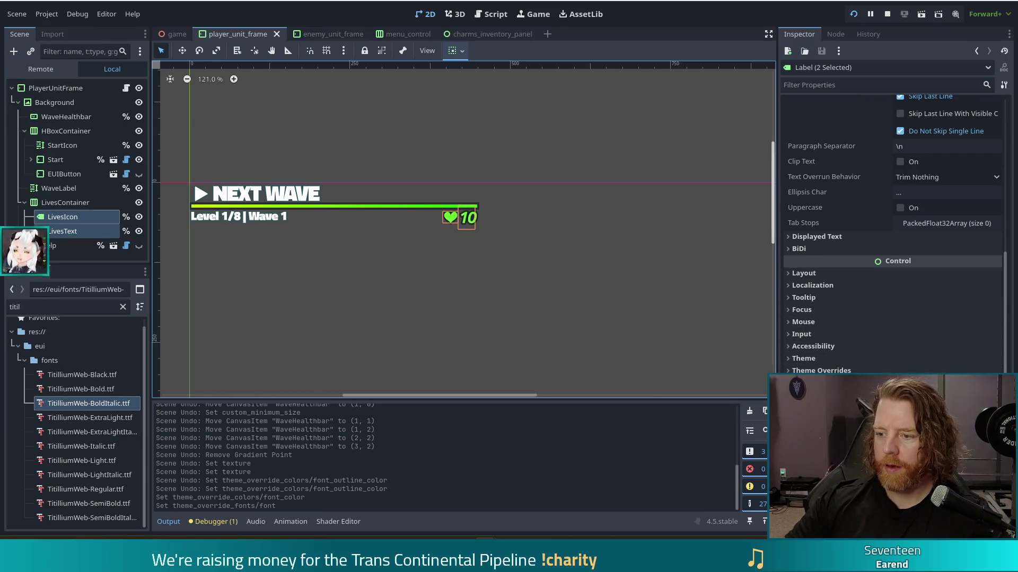
{"action": "left_click", "coordinate": [821, 370]}
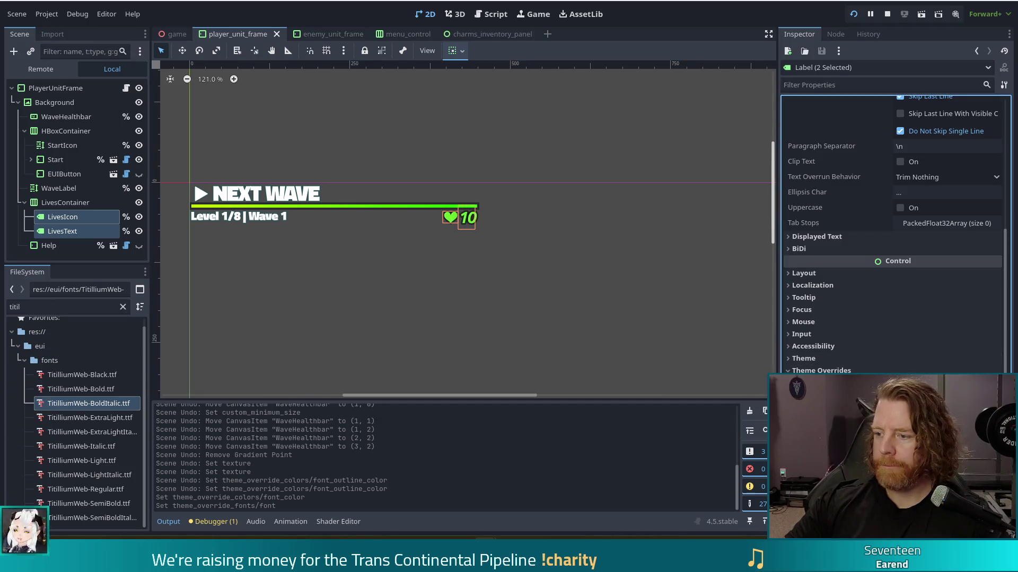
{"action": "left_click", "coordinate": [933, 383]}
{"action": "left_click_drag", "start_coordinate": [914, 195], "coordinate": [942, 217]}
{"action": "left_click", "coordinate": [687, 29]}
{"action": "key", "text": "ctrl+s"}
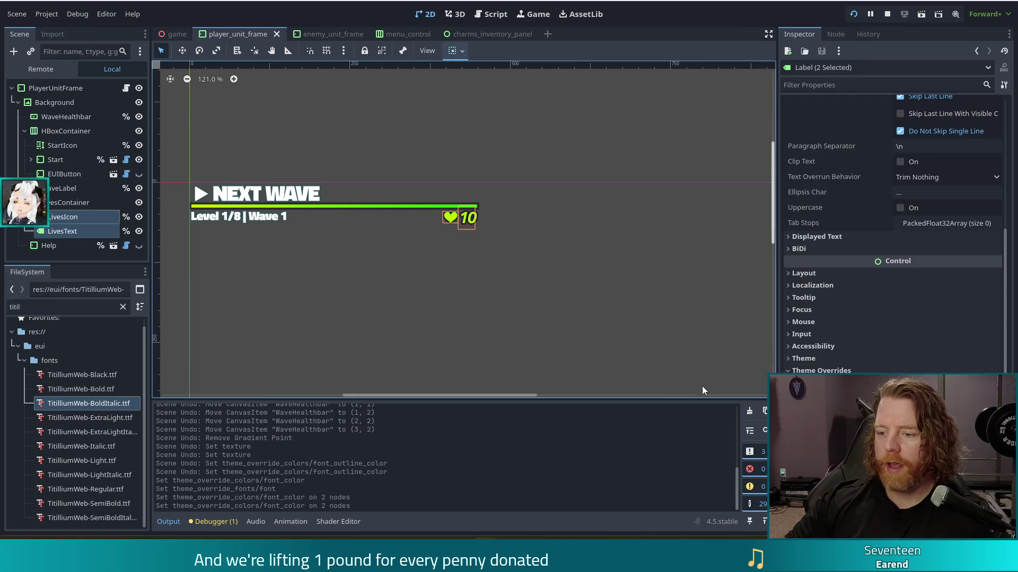